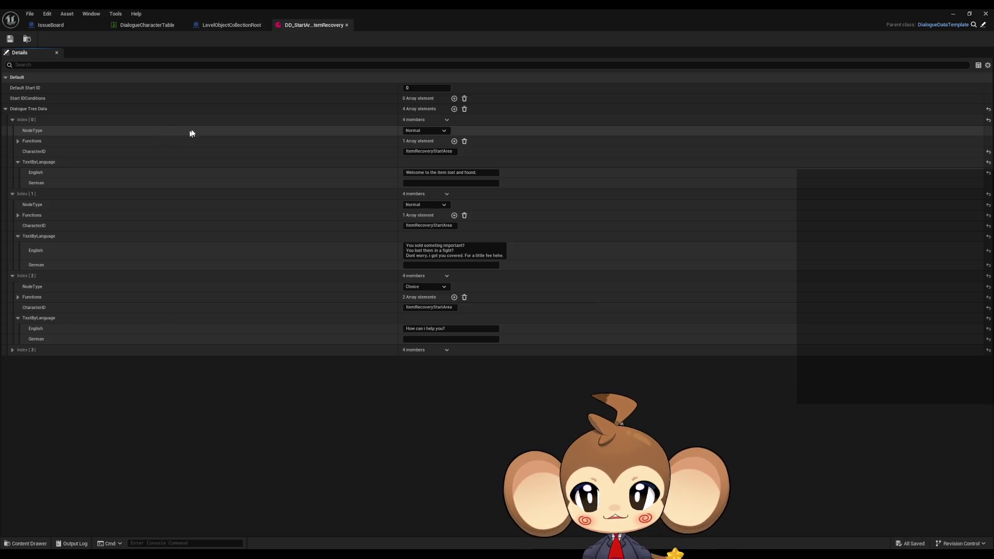
# Restore the dialogue editor, preview the OrblingManager and ItemStorage assets, then open DD_StartArea_ItemShop
pyautogui.doubleClick(393, 8)
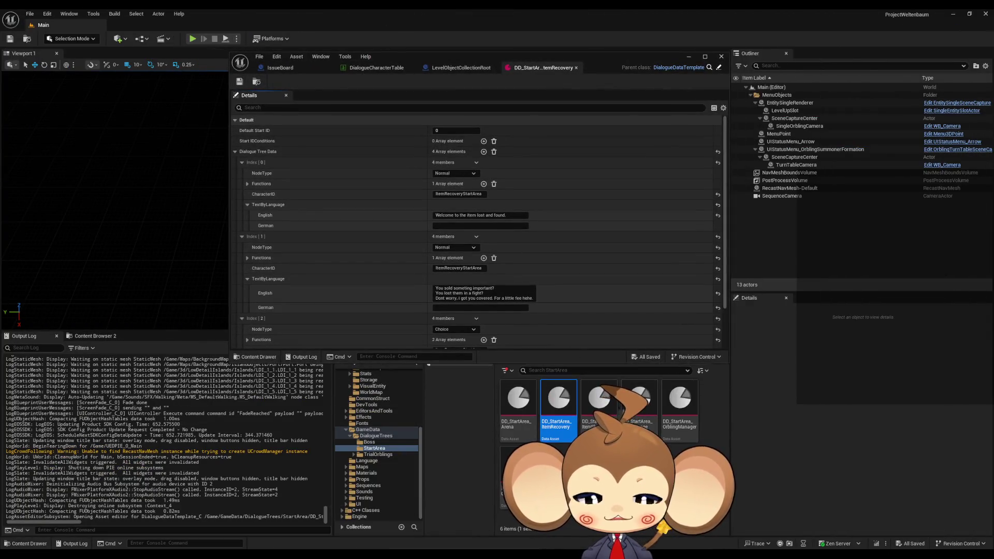
pyautogui.click(698, 425)
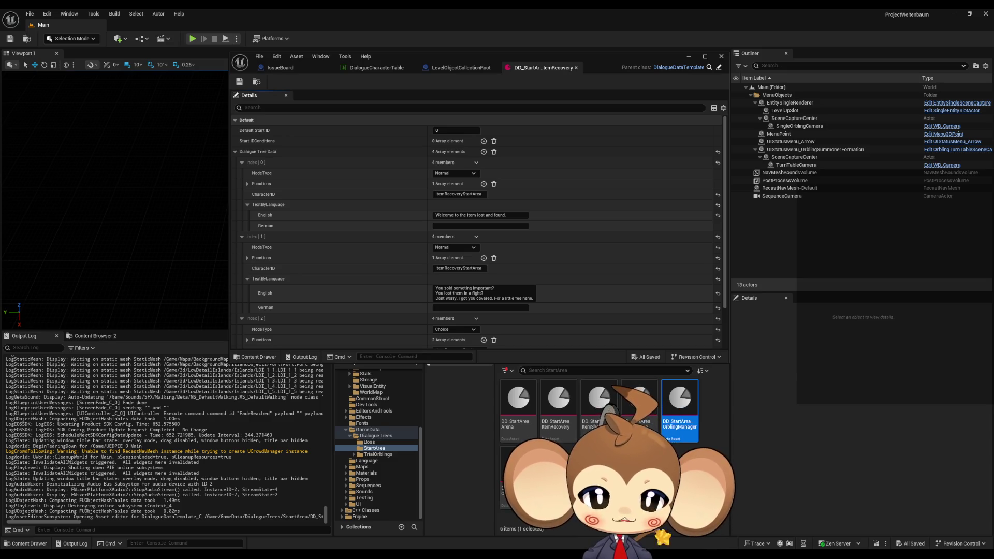
pyautogui.click(595, 424)
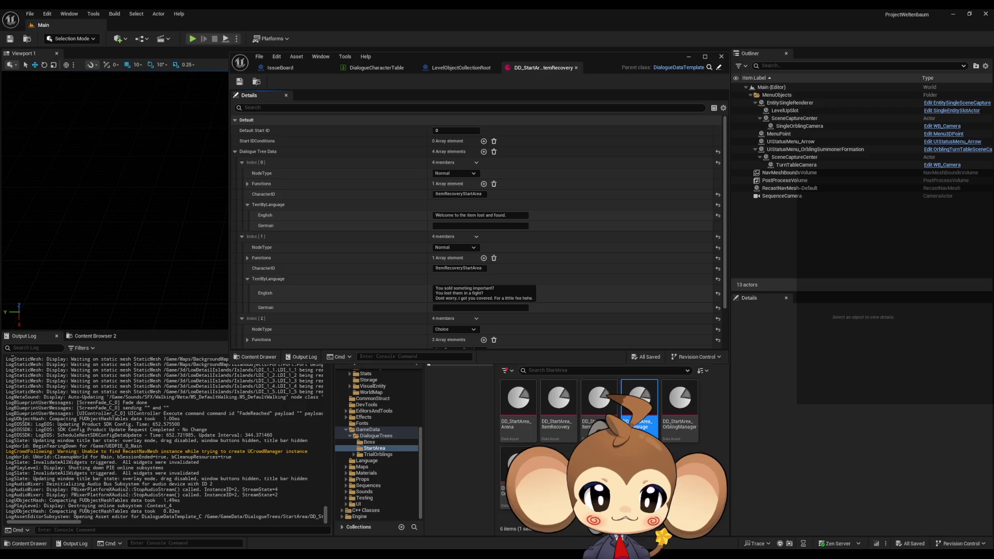
pyautogui.moveTo(636, 404)
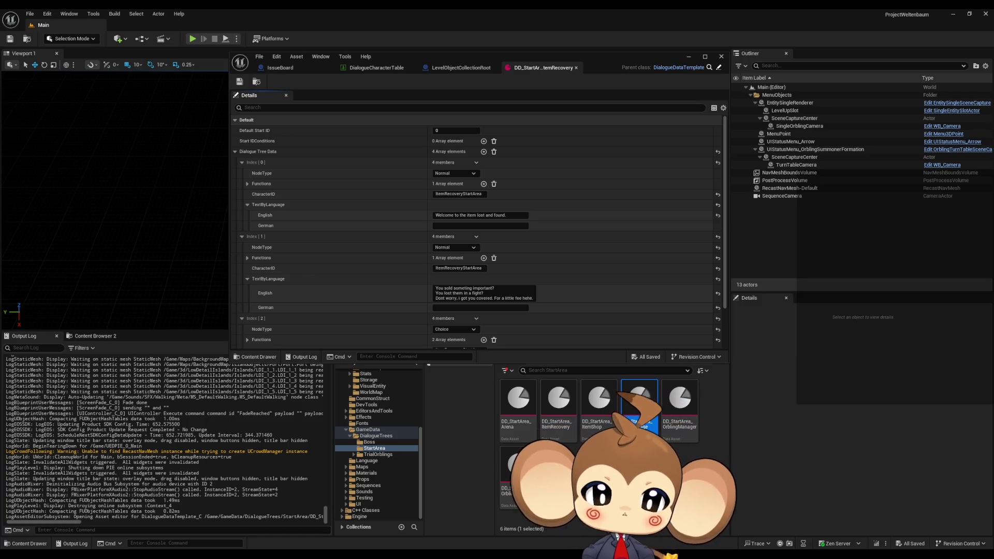
pyautogui.click(605, 414)
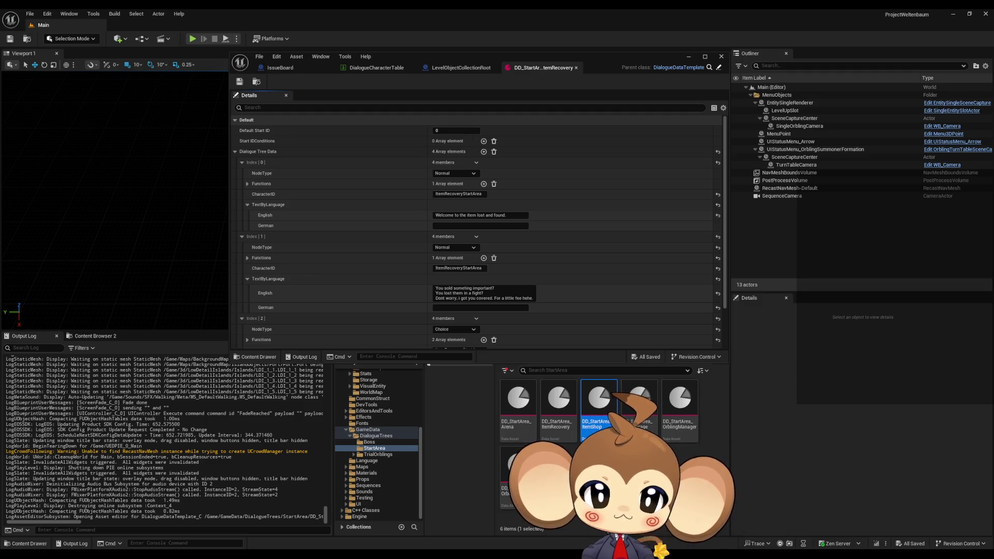
pyautogui.doubleClick(600, 422)
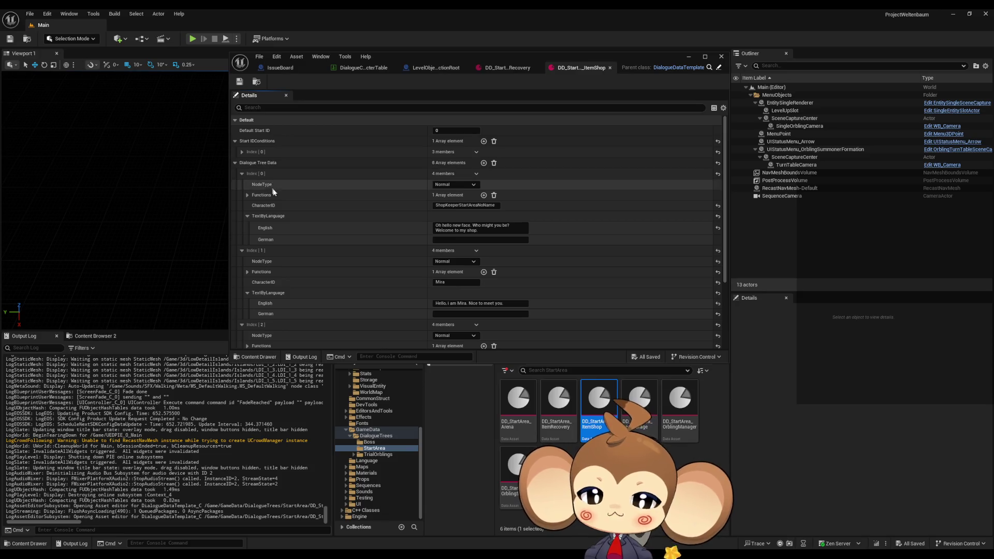
# Inspect the first entry's function settings, then collapse them again
pyautogui.click(247, 195)
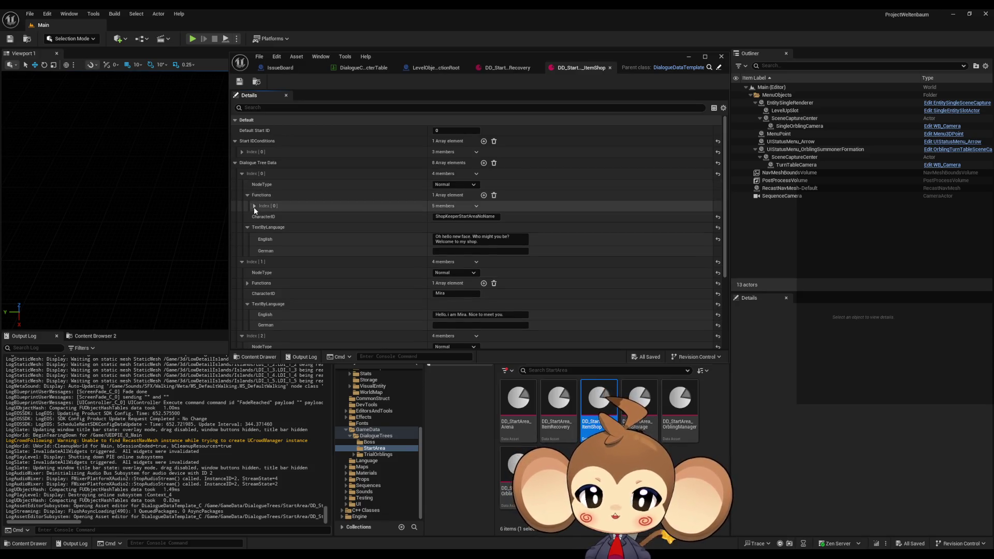
pyautogui.click(254, 206)
pyautogui.click(253, 206)
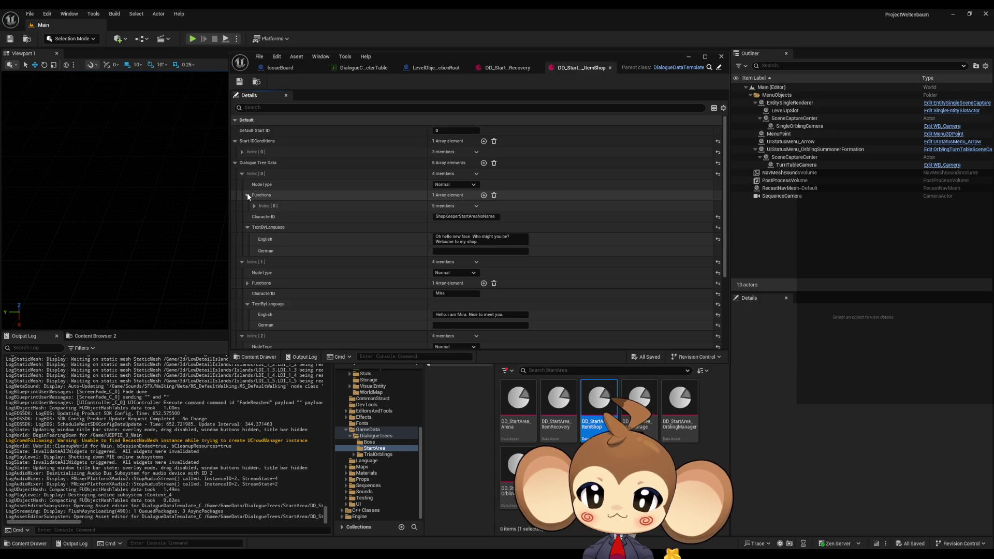
pyautogui.click(248, 195)
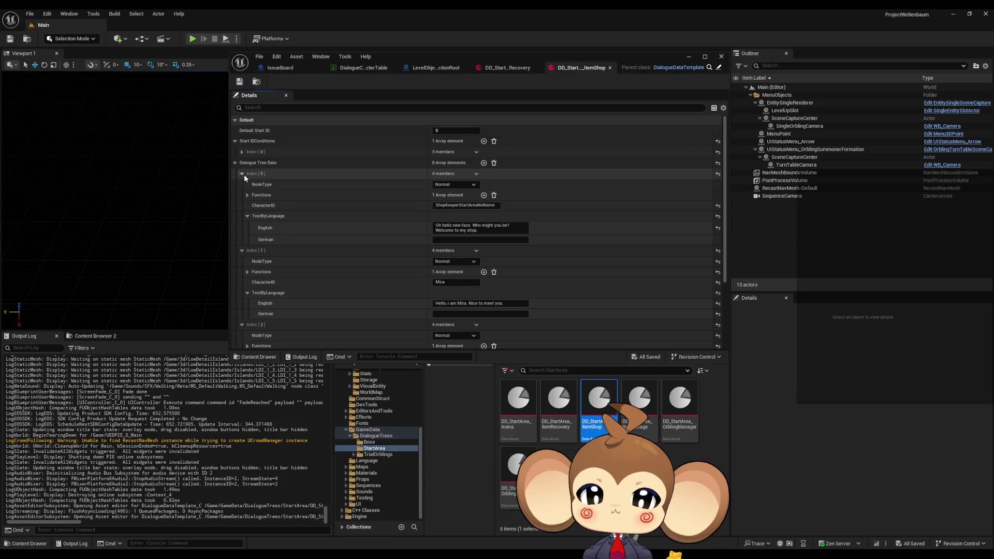
# Scroll down to entry Index [2] and check its first function's settings
pyautogui.scroll(-3, 244, 175)
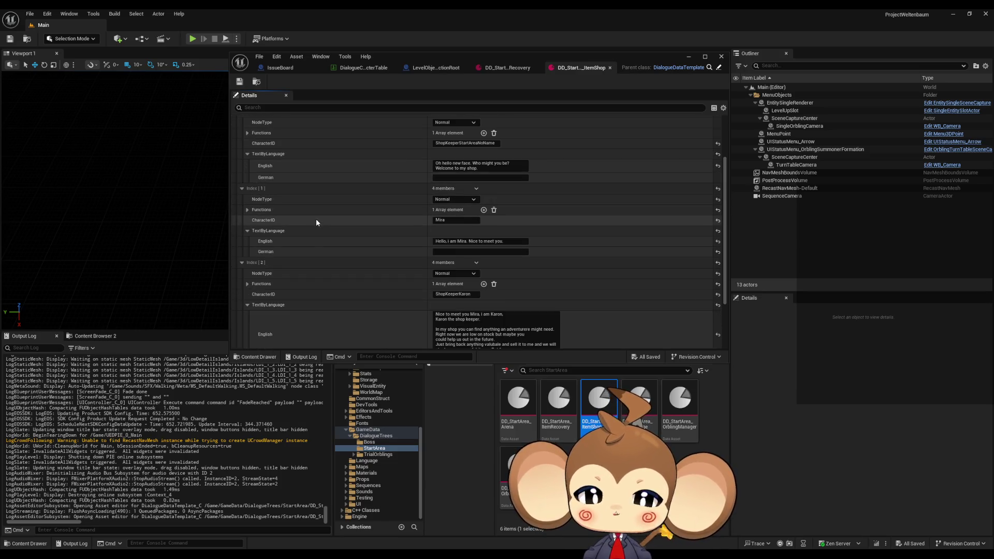
pyautogui.scroll(-2, 273, 248)
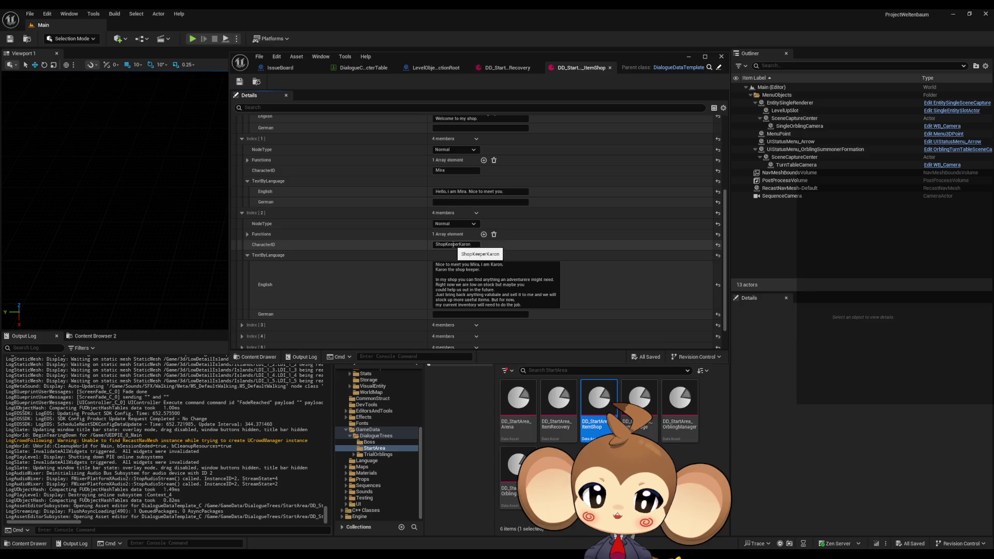
pyautogui.scroll(-1, 348, 235)
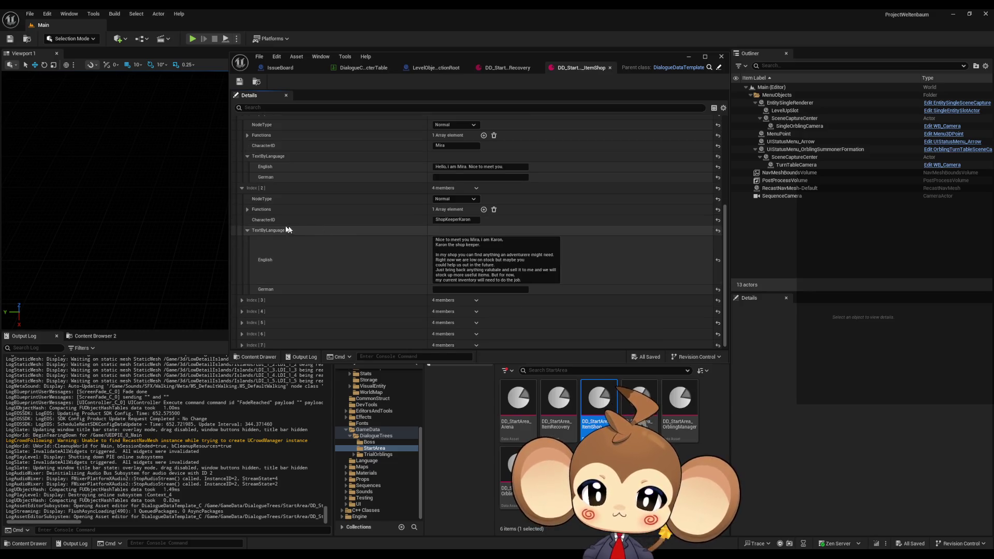
pyautogui.click(247, 209)
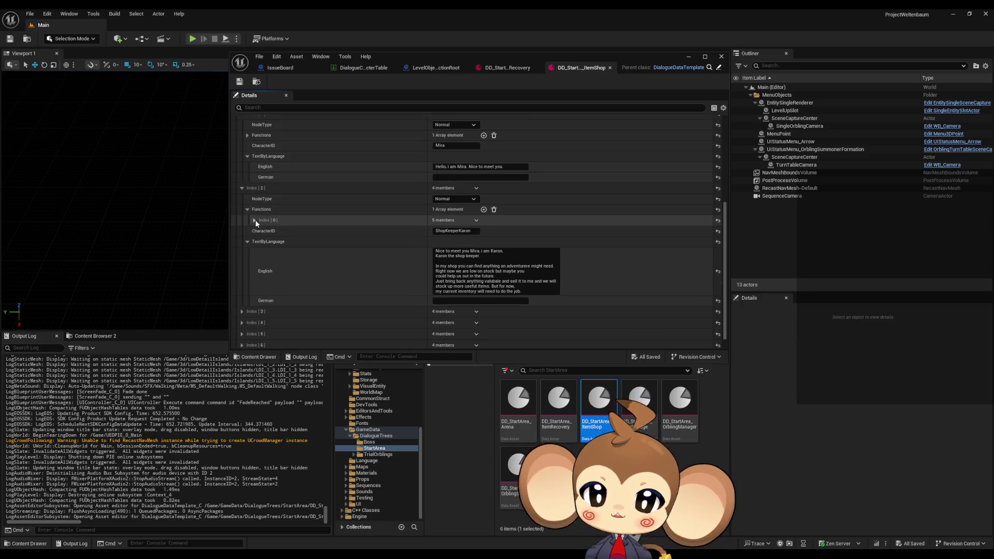
pyautogui.click(255, 220)
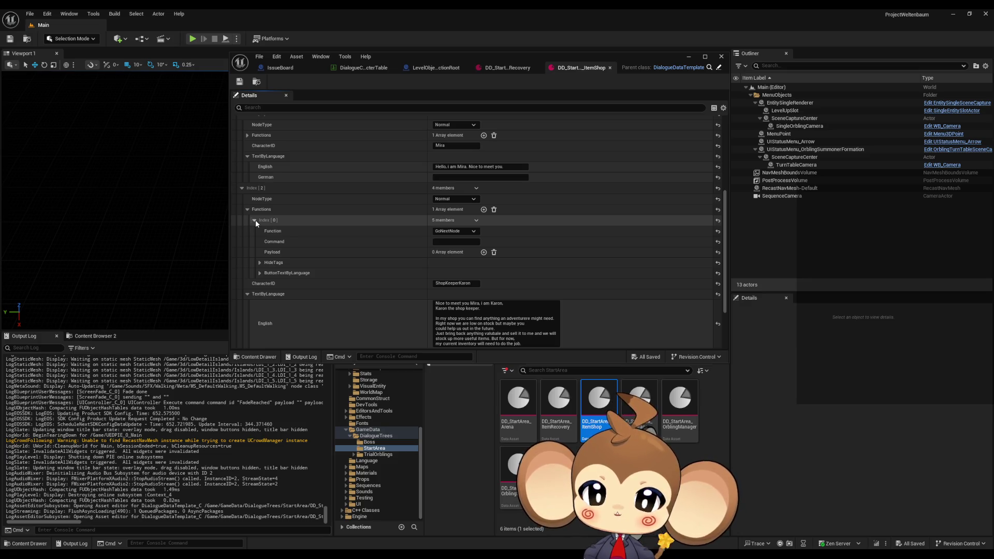
pyautogui.click(254, 220)
pyautogui.click(248, 209)
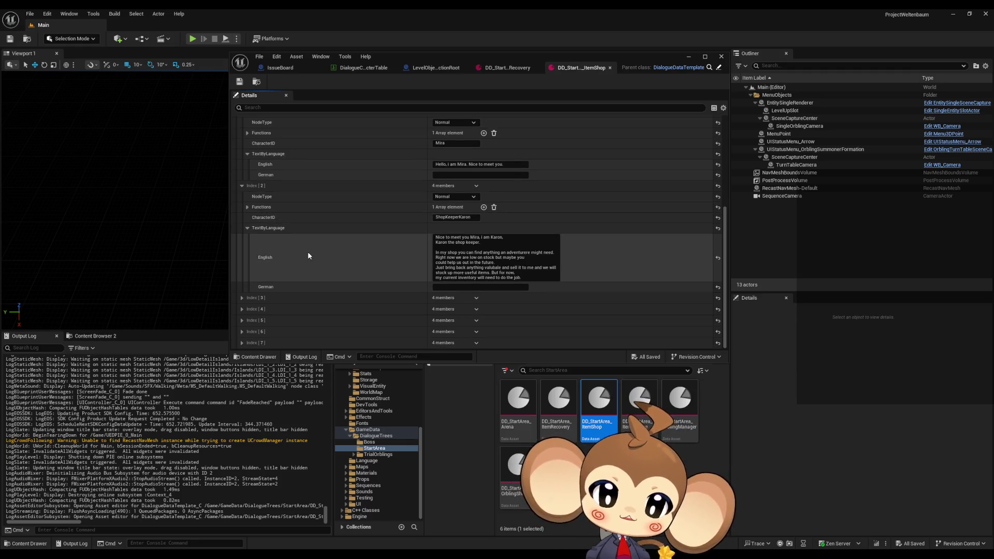
# Re-examine Index [2]'s GoNextNode function settings several times
pyautogui.click(248, 207)
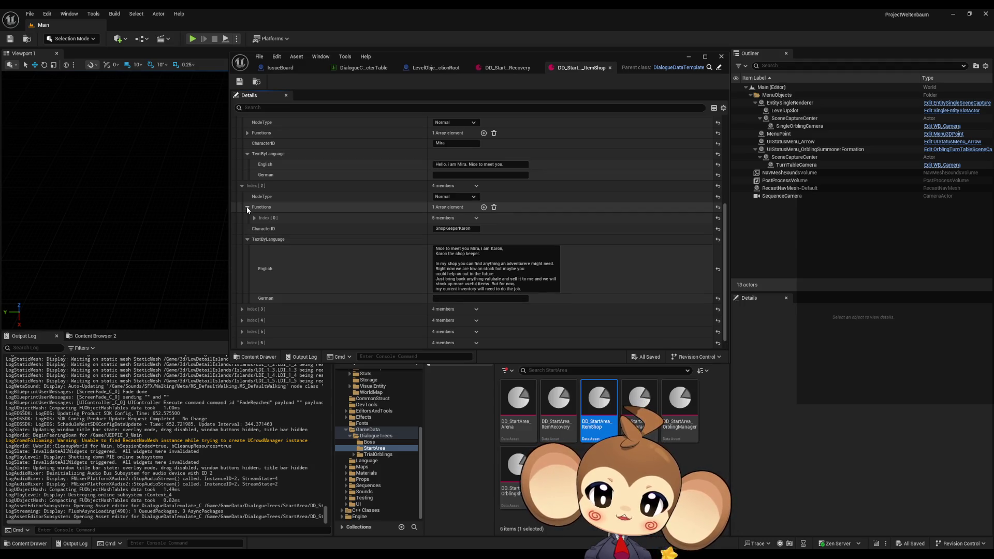
pyautogui.click(253, 218)
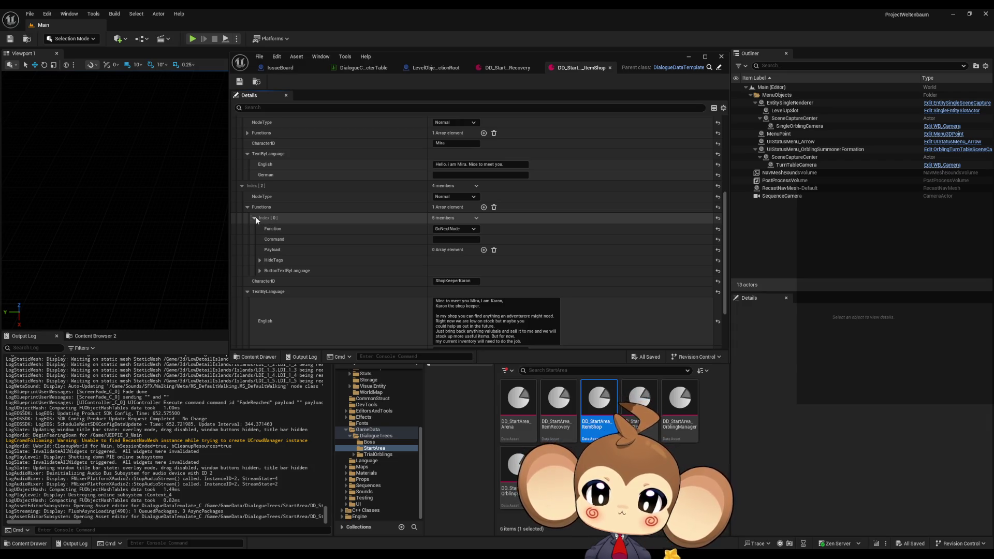
pyautogui.click(254, 218)
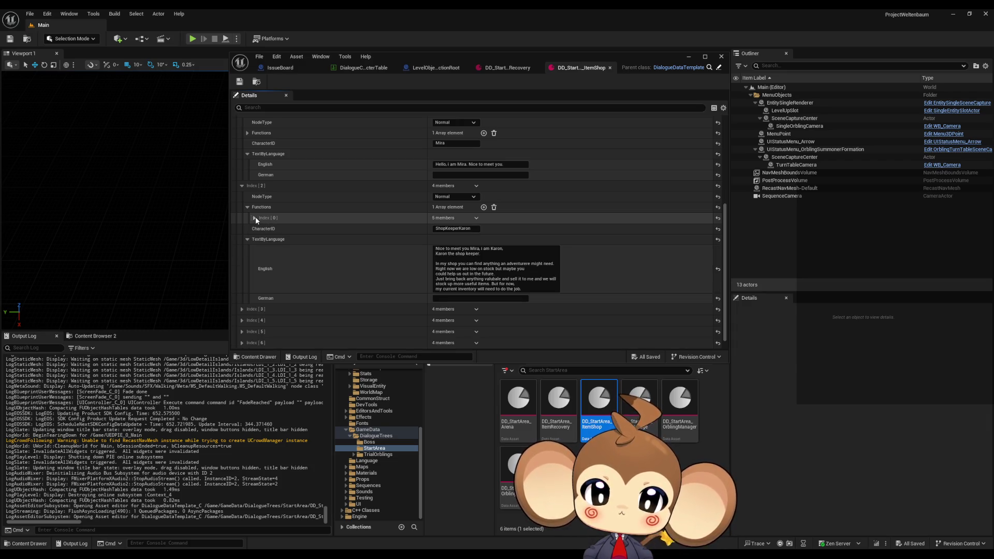
pyautogui.click(255, 218)
pyautogui.click(256, 218)
pyautogui.click(248, 207)
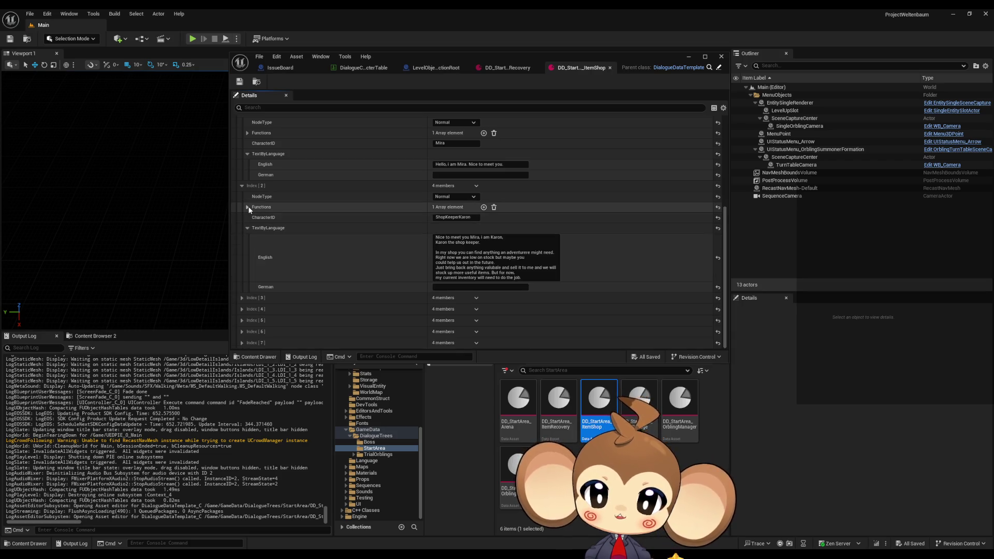
pyautogui.click(248, 207)
pyautogui.click(254, 218)
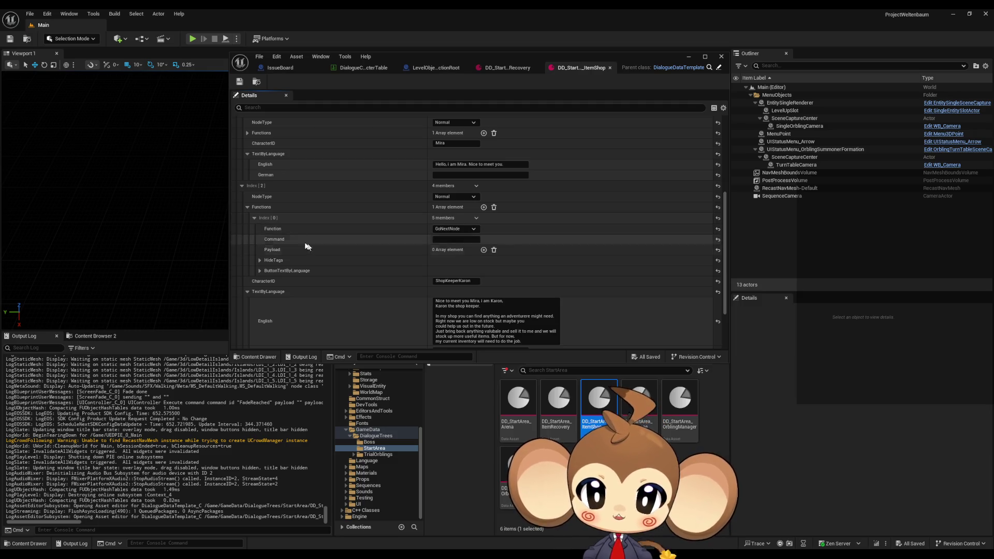
pyautogui.click(254, 218)
# Expand entry Index [3], a Choice node, and its two functions
pyautogui.scroll(-1, 254, 217)
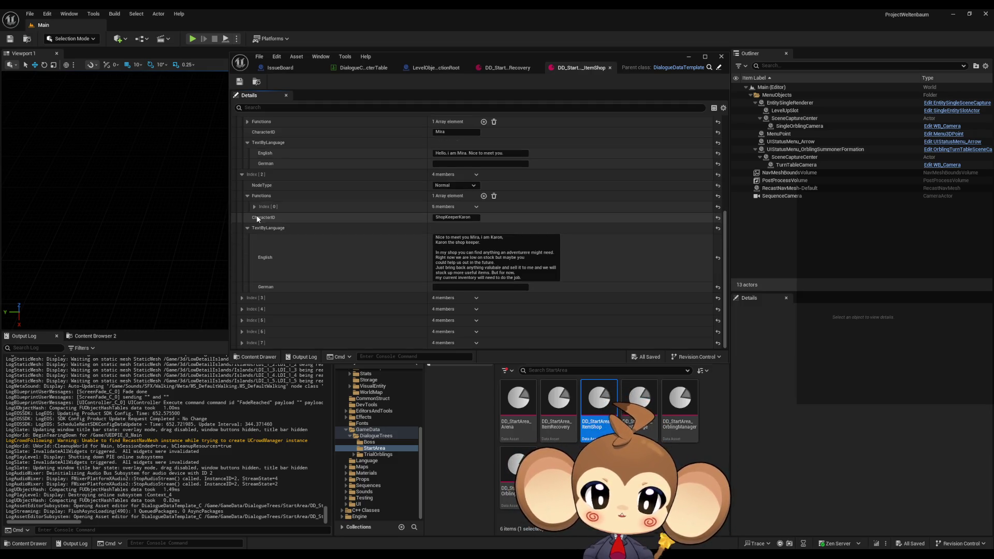
pyautogui.click(242, 297)
pyautogui.scroll(-2, 304, 275)
pyautogui.click(248, 294)
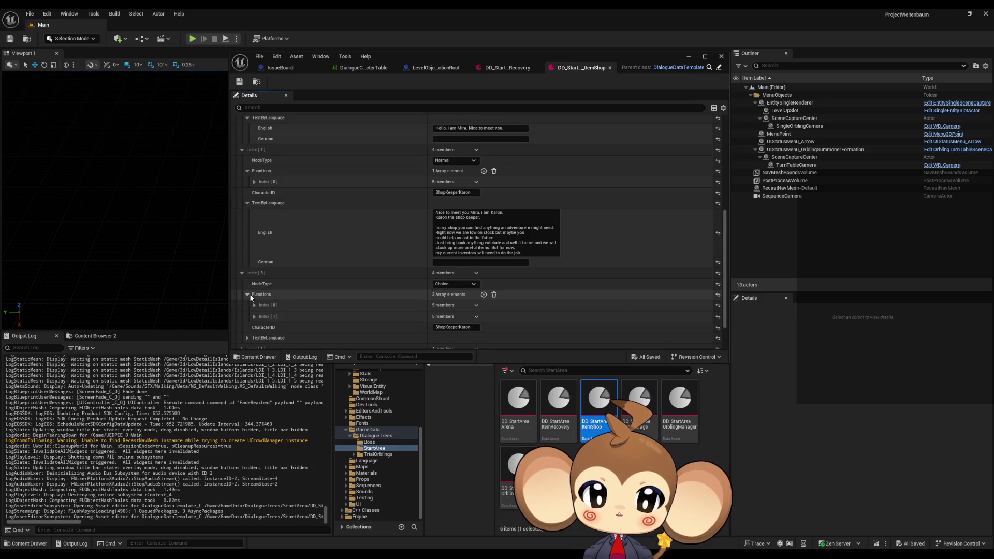
# Inspect Index [3]'s two functions, including OpenItemShop, and its dialogue text
pyautogui.scroll(-1, 250, 293)
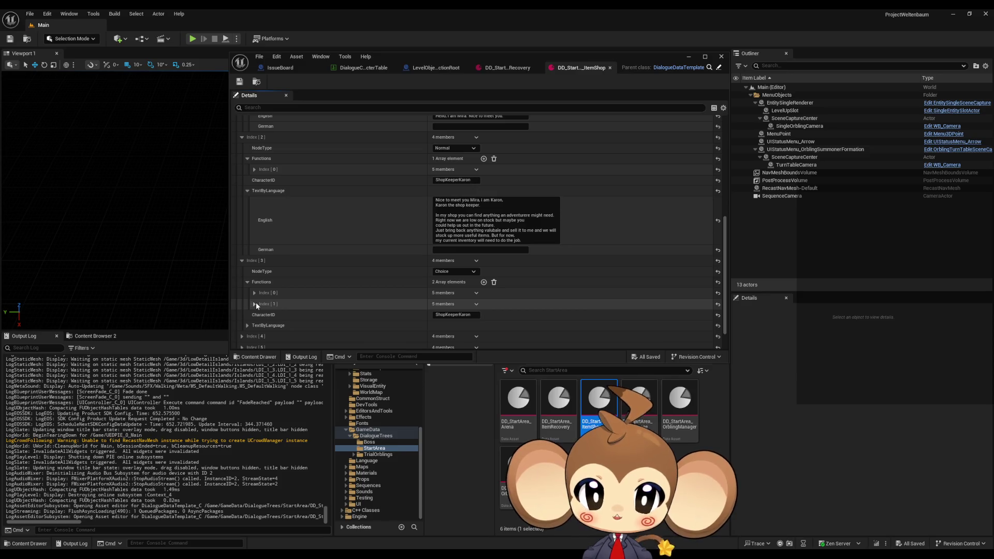
pyautogui.click(254, 304)
pyautogui.click(255, 304)
pyautogui.click(255, 293)
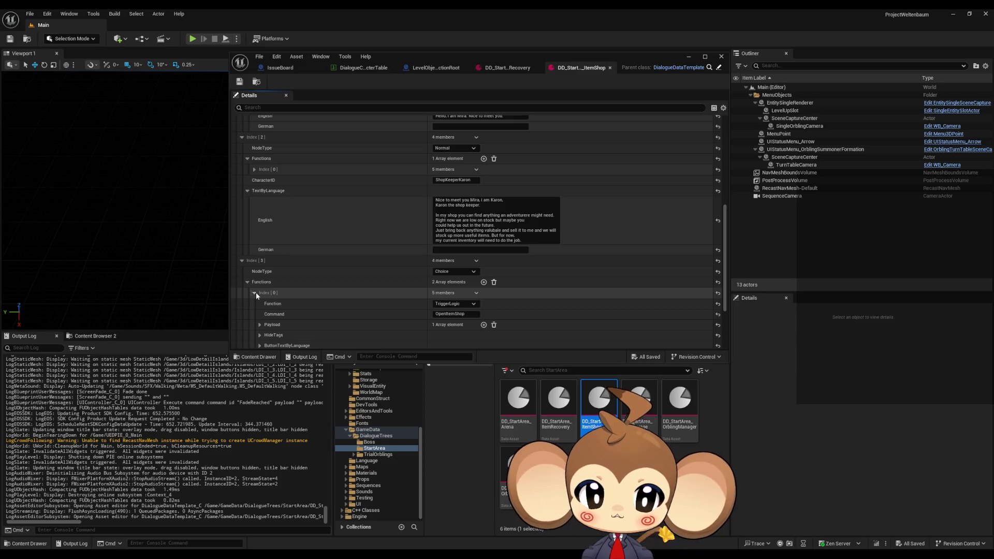
pyautogui.click(254, 292)
pyautogui.scroll(-2, 256, 292)
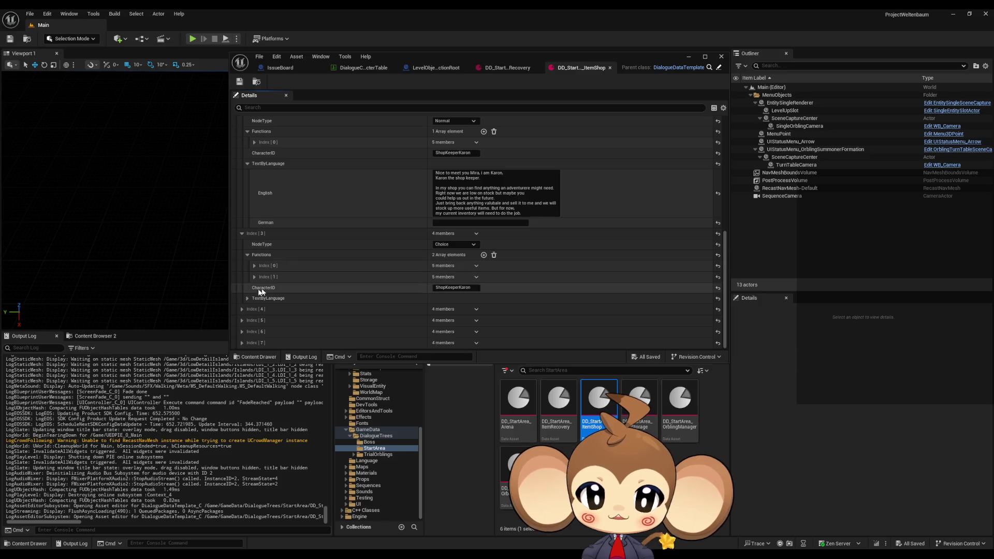
pyautogui.click(248, 298)
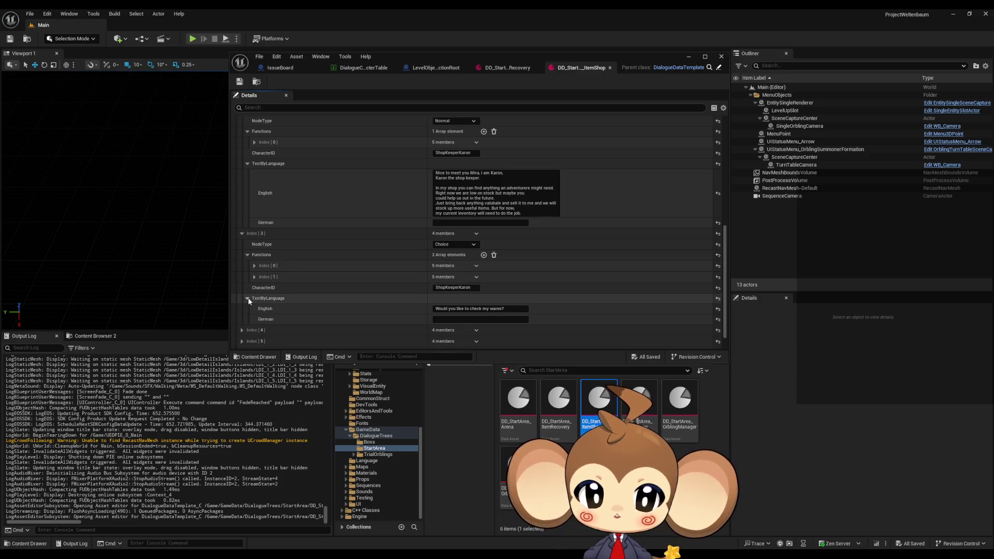
# Expand Index[4]'s per-language text and Functions, then the first start condition
pyautogui.scroll(-1, 260, 261)
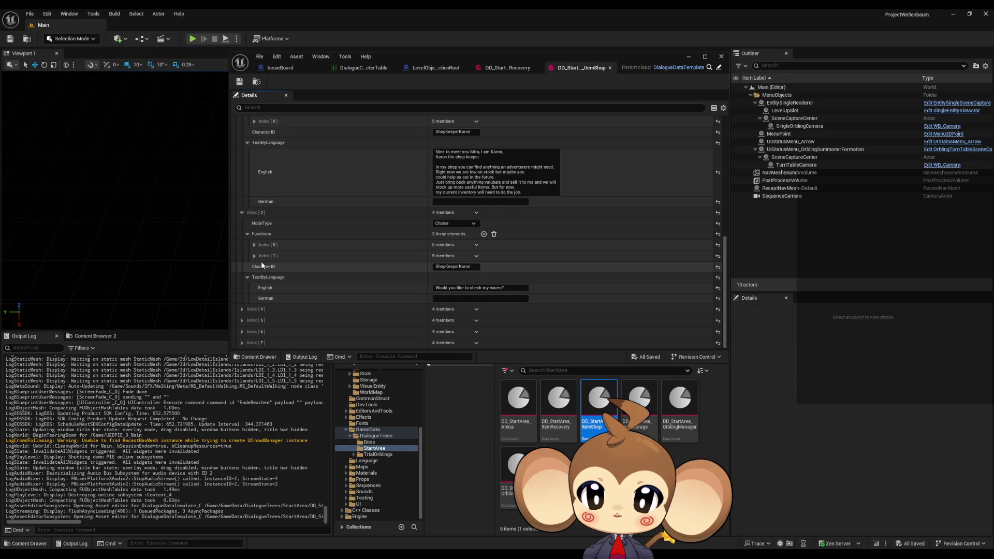
pyautogui.click(242, 309)
pyautogui.scroll(-2, 295, 271)
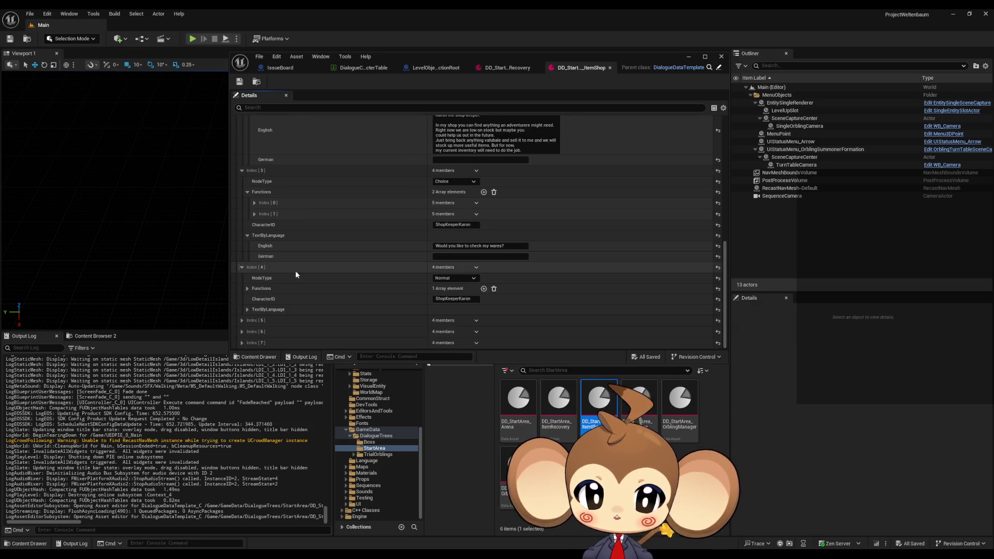
pyautogui.click(248, 310)
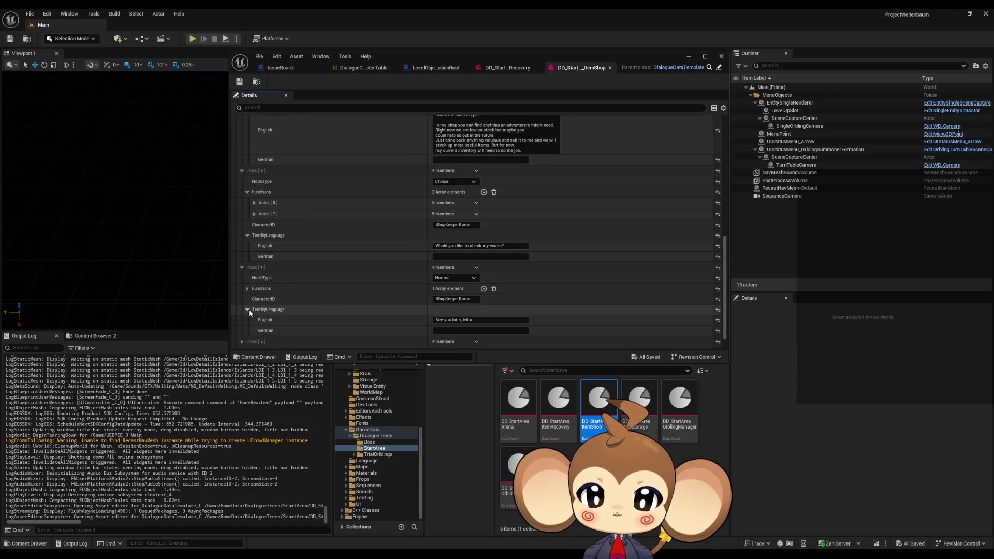
pyautogui.scroll(-1, 250, 309)
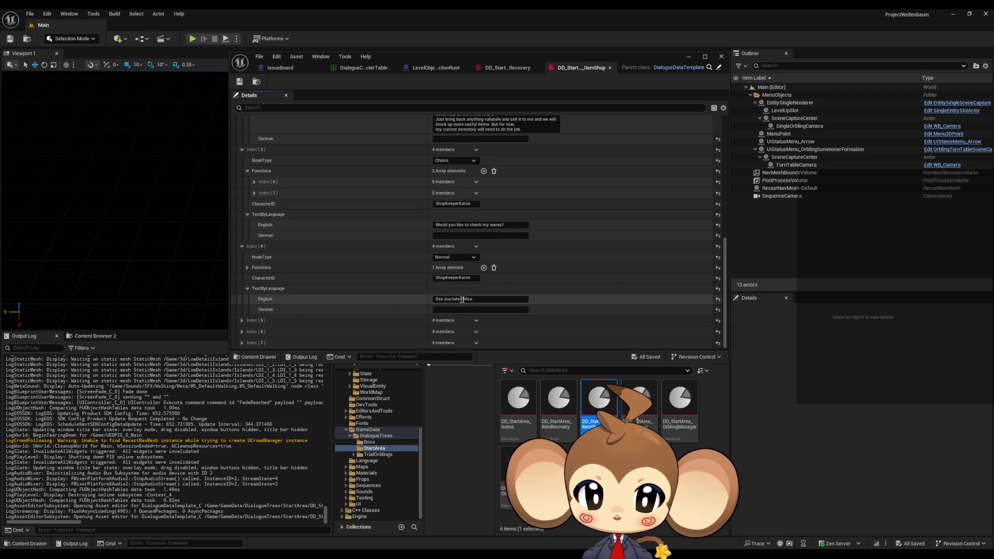
pyautogui.click(247, 268)
pyautogui.scroll(10, 269, 267)
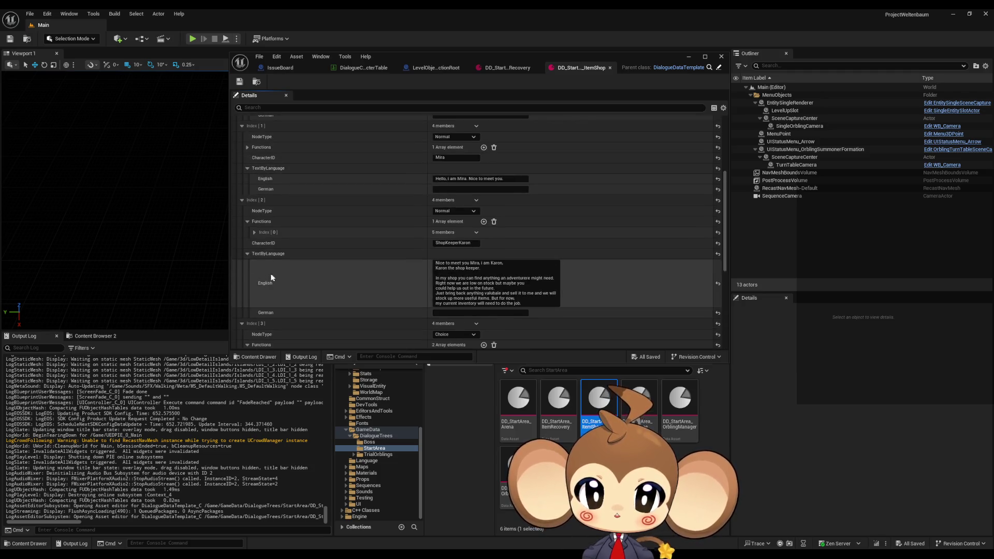
pyautogui.click(242, 153)
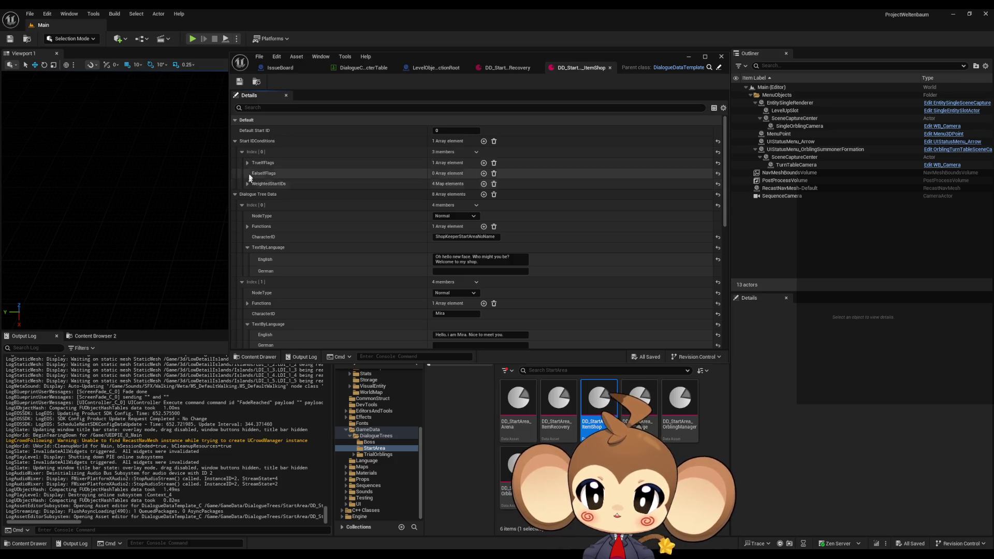
# Keep SA_ShopKeep_MetMira as the required TrueIfFlags entry, then expand entry 0's Functions
pyautogui.click(248, 163)
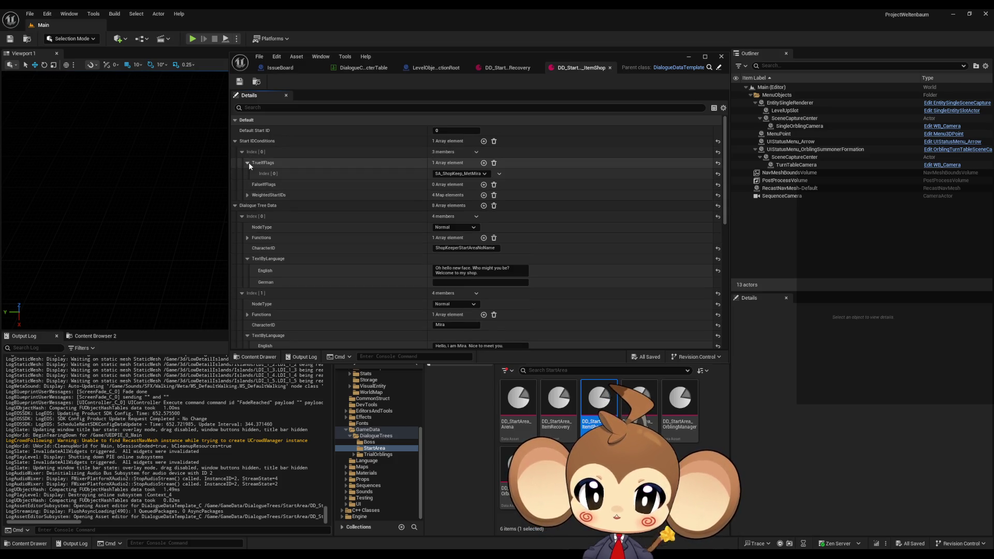
pyautogui.click(449, 174)
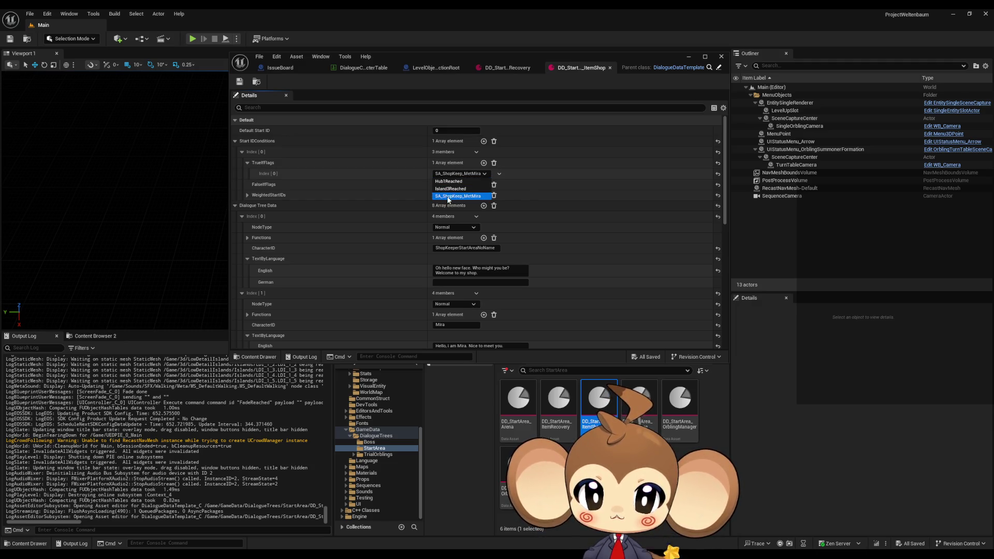
pyautogui.click(458, 197)
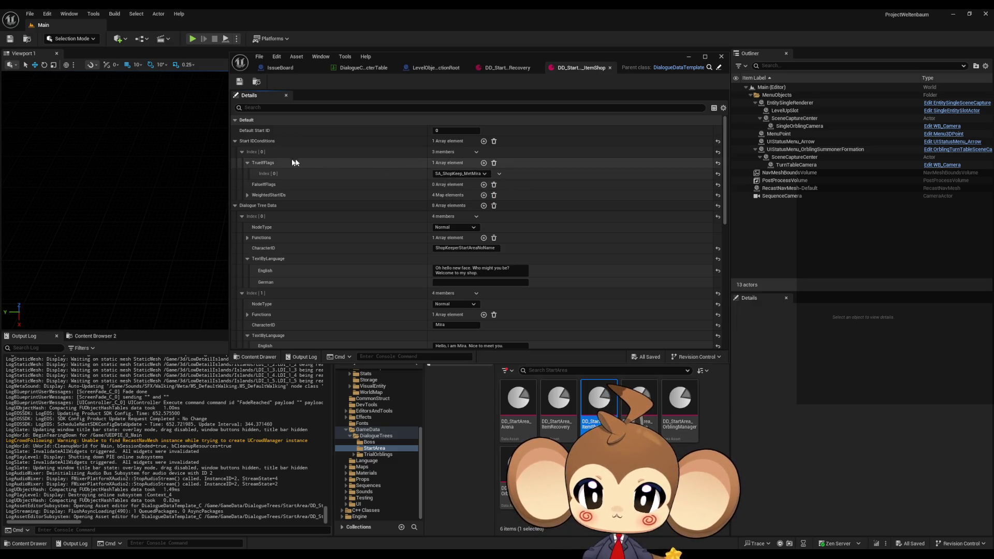
pyautogui.click(247, 162)
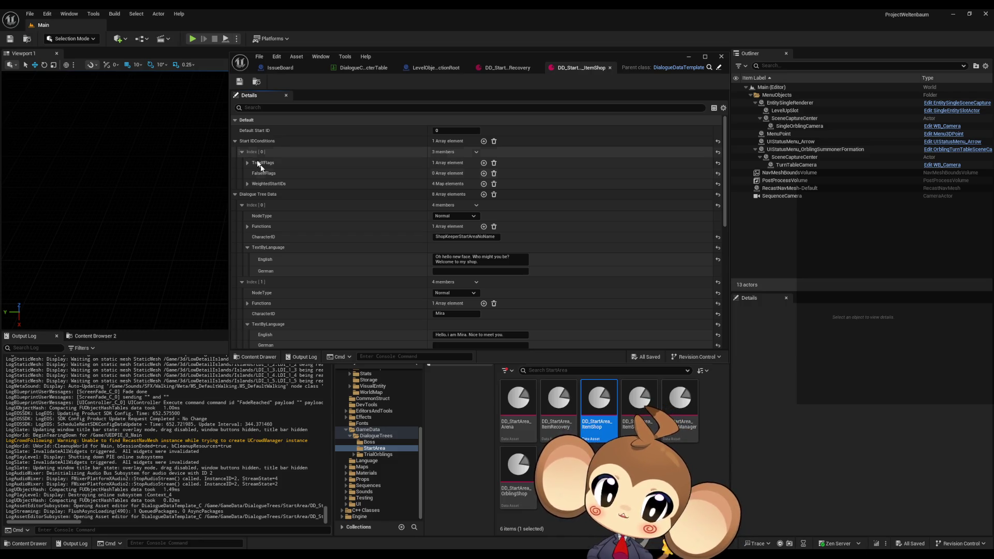
pyautogui.click(247, 226)
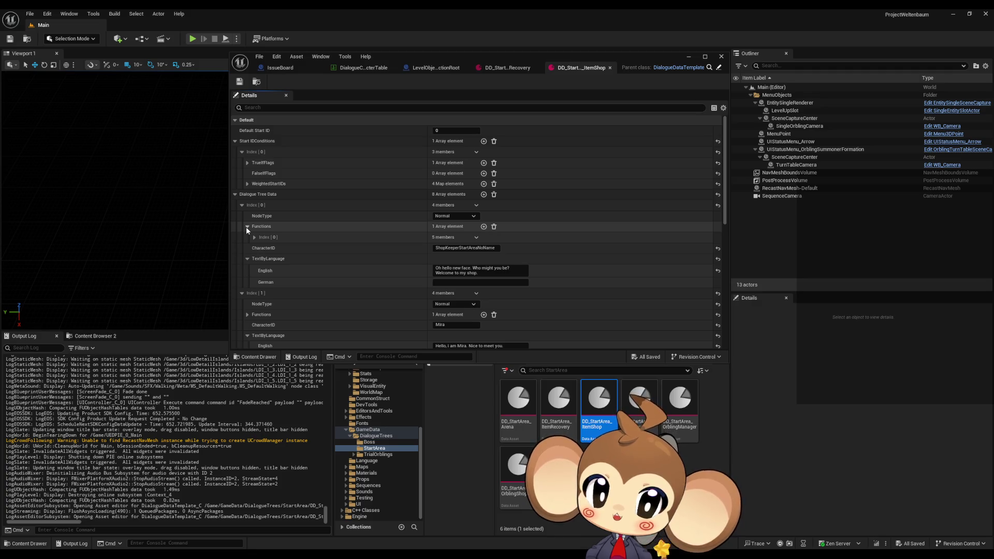
# Inspect entry 0's GoNextNode function, move the ItemShop window up-left, and return to Content root
pyautogui.click(484, 249)
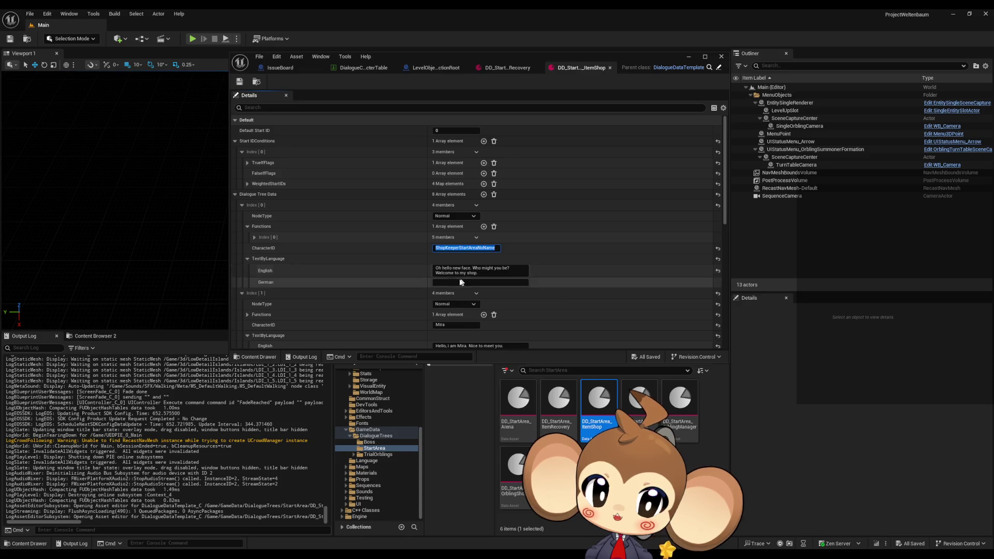
pyautogui.click(254, 237)
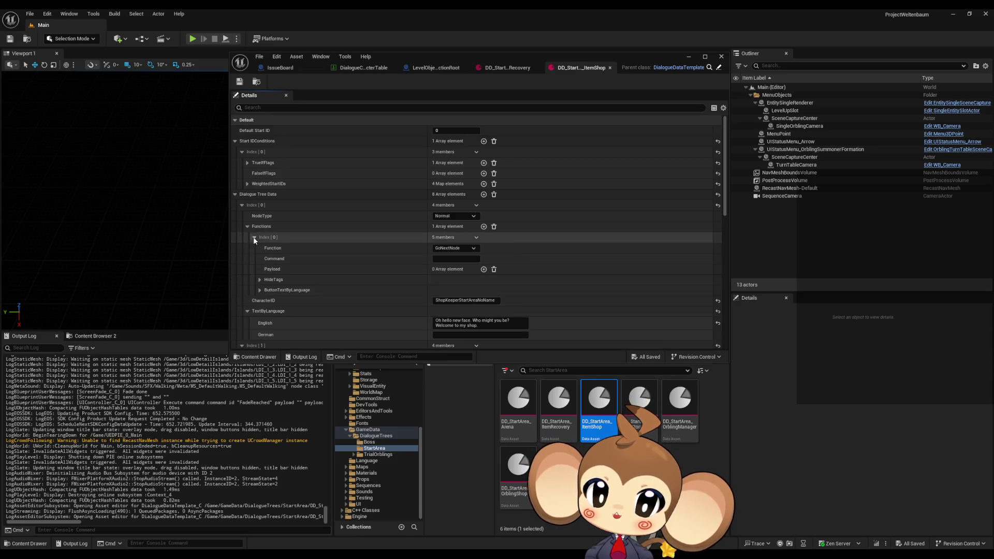
pyautogui.click(260, 290)
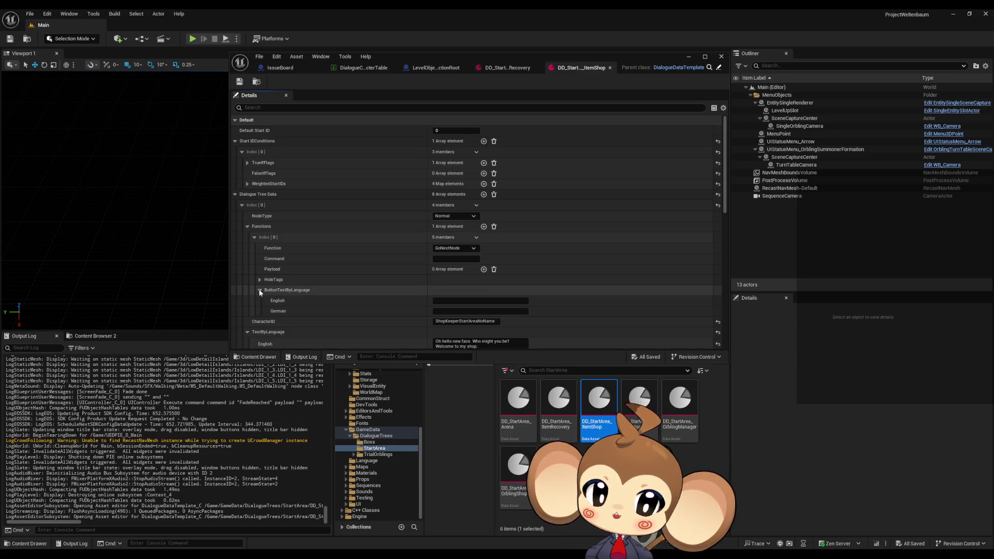
pyautogui.click(260, 290)
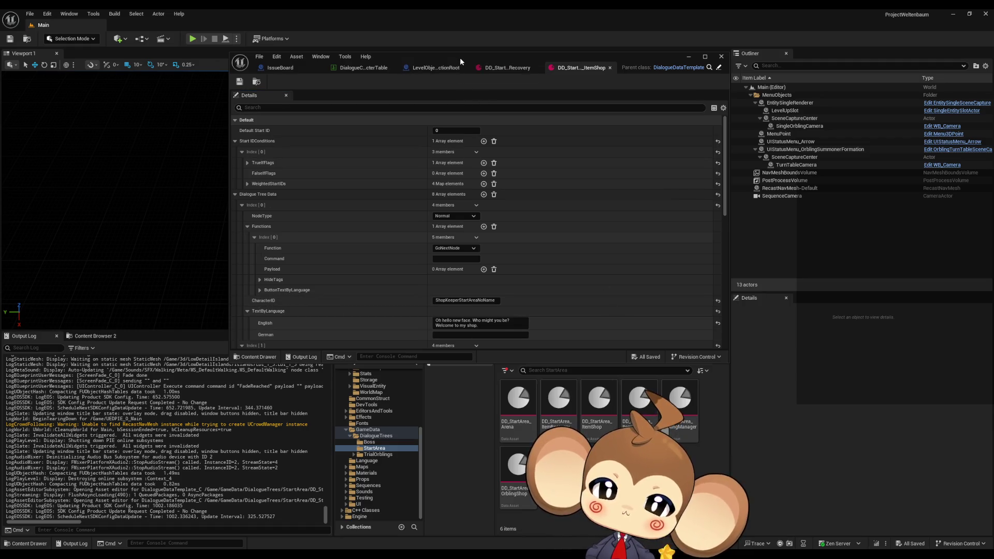
pyautogui.moveTo(460, 62); pyautogui.dragTo(437, 33)
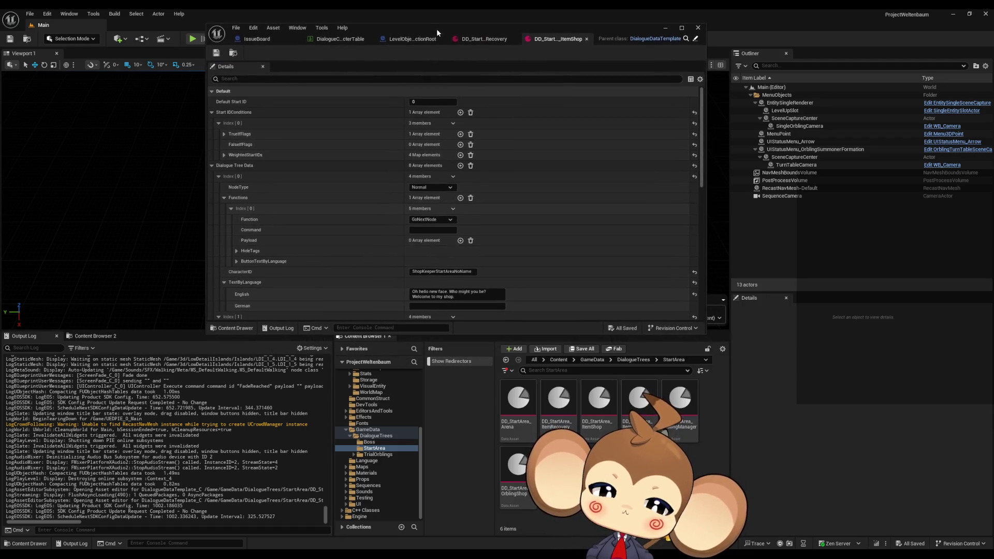
pyautogui.click(558, 360)
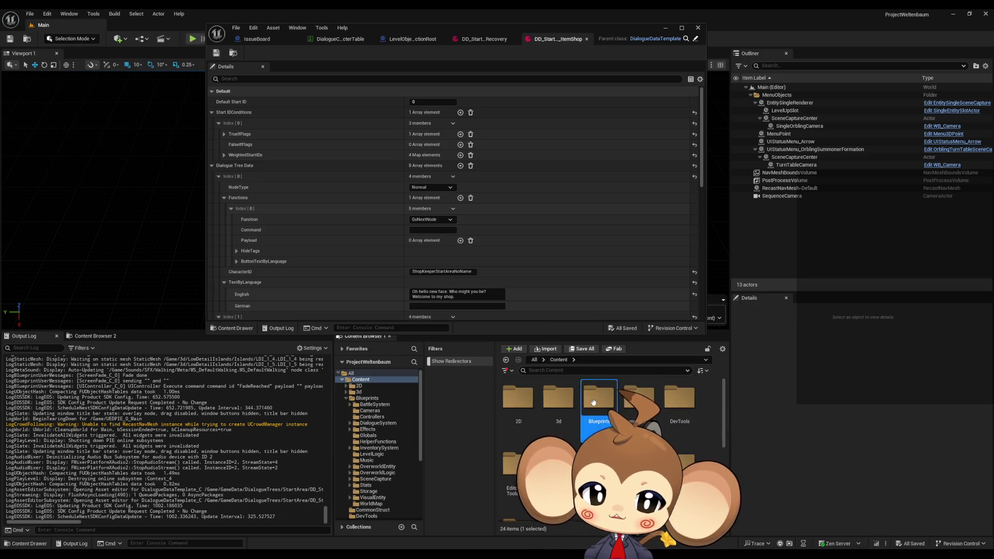
# Navigate Blueprints > DialogueSystem > UI and open the DialogueMainWidget widget blueprint
pyautogui.doubleClick(599, 398)
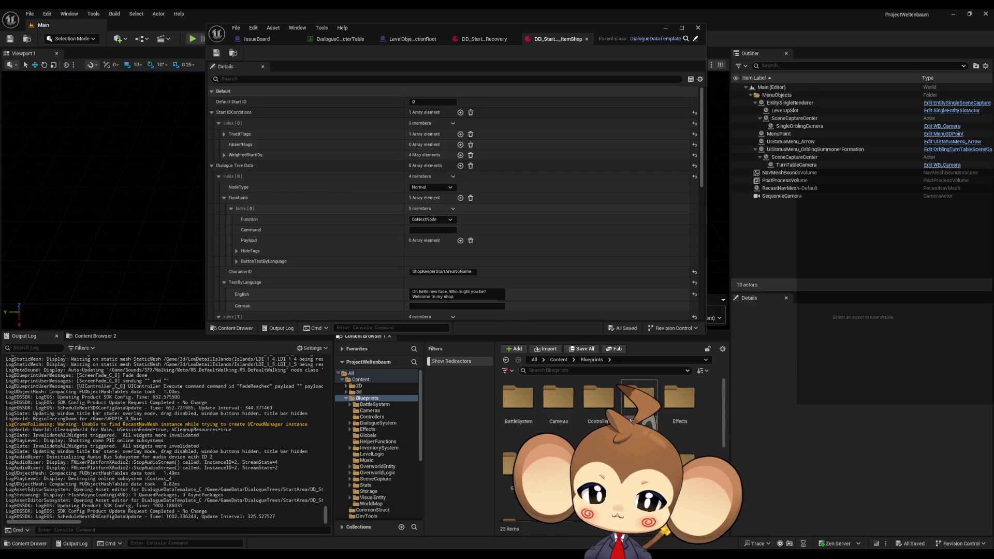
pyautogui.doubleClick(641, 403)
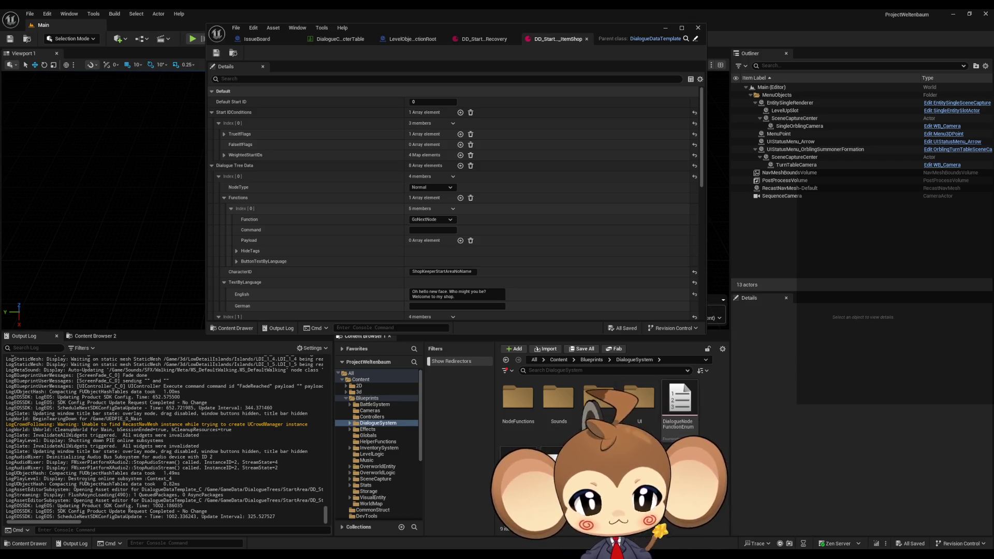
pyautogui.doubleClick(639, 407)
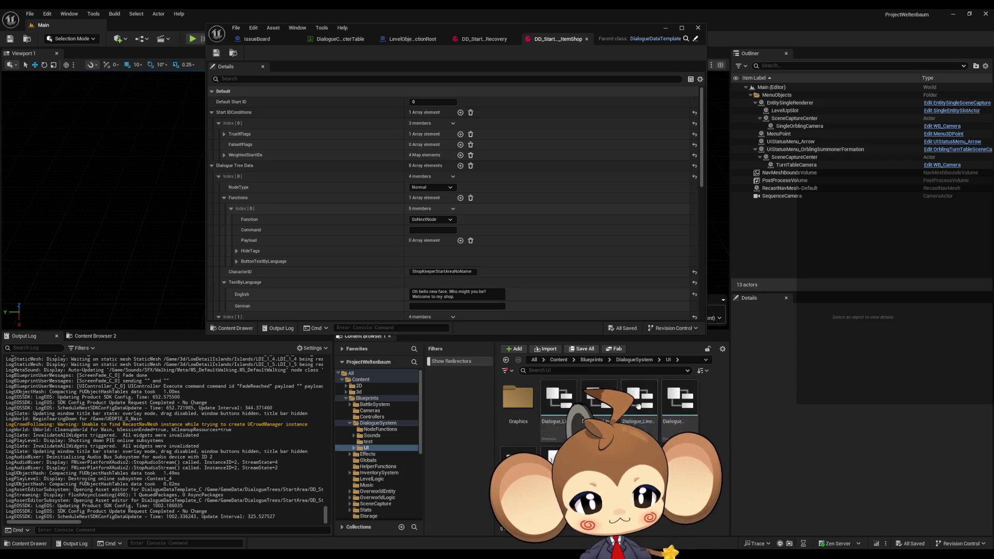
pyautogui.doubleClick(518, 456)
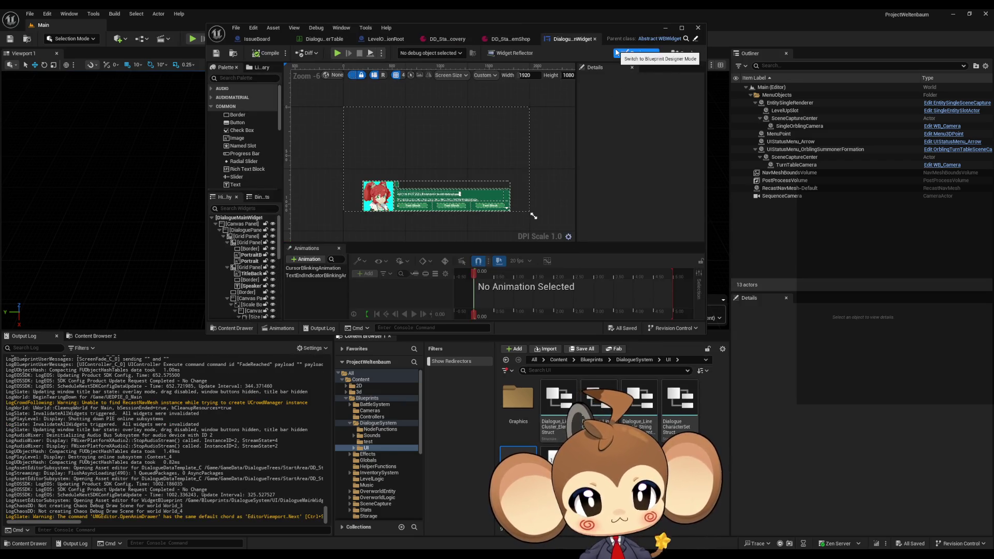
# In the widget's graph, search for 'progre' to find progression references
pyautogui.click(681, 53)
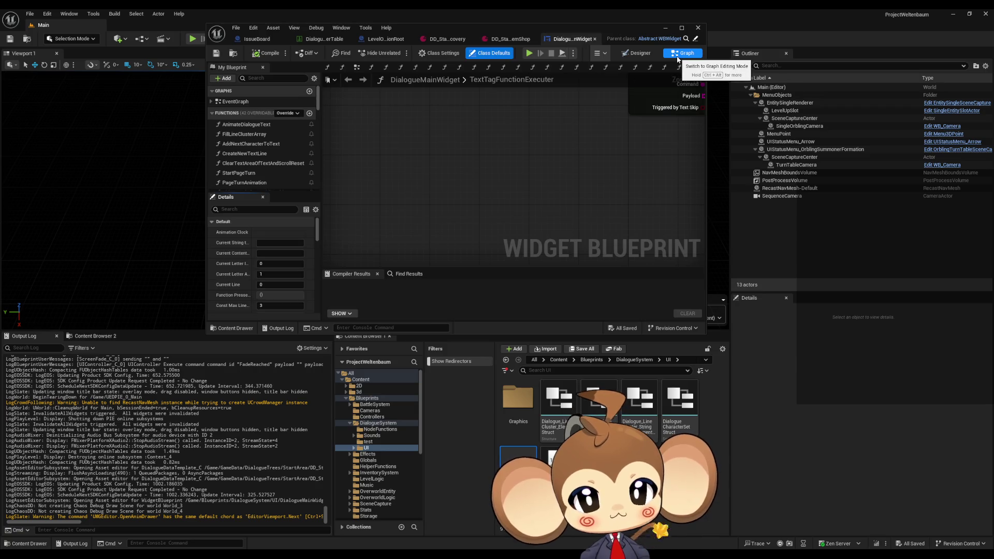
pyautogui.scroll(-10, 291, 123)
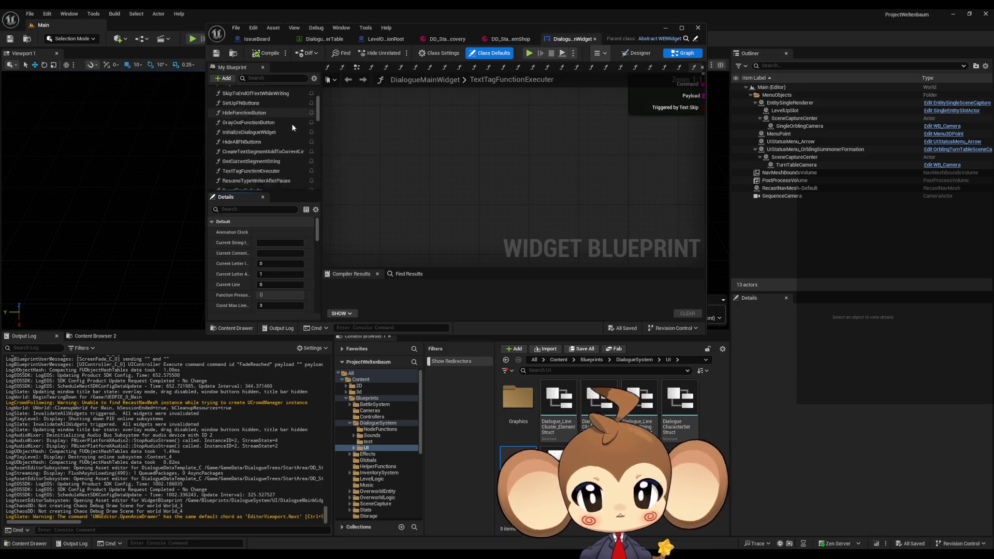
pyautogui.scroll(-10, 297, 125)
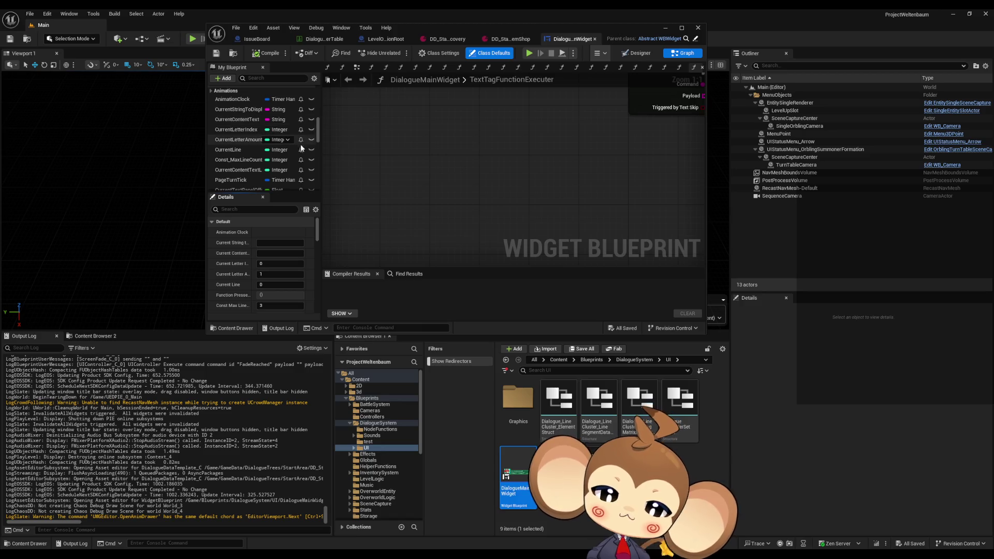
pyautogui.scroll(-10, 303, 147)
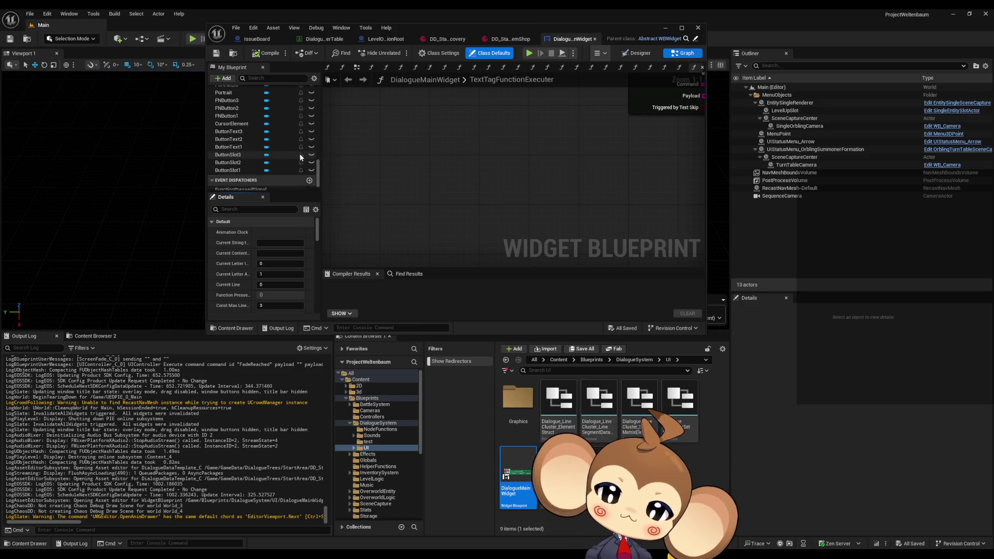
pyautogui.click(408, 276)
pyautogui.write('progre')
pyautogui.press('Return')
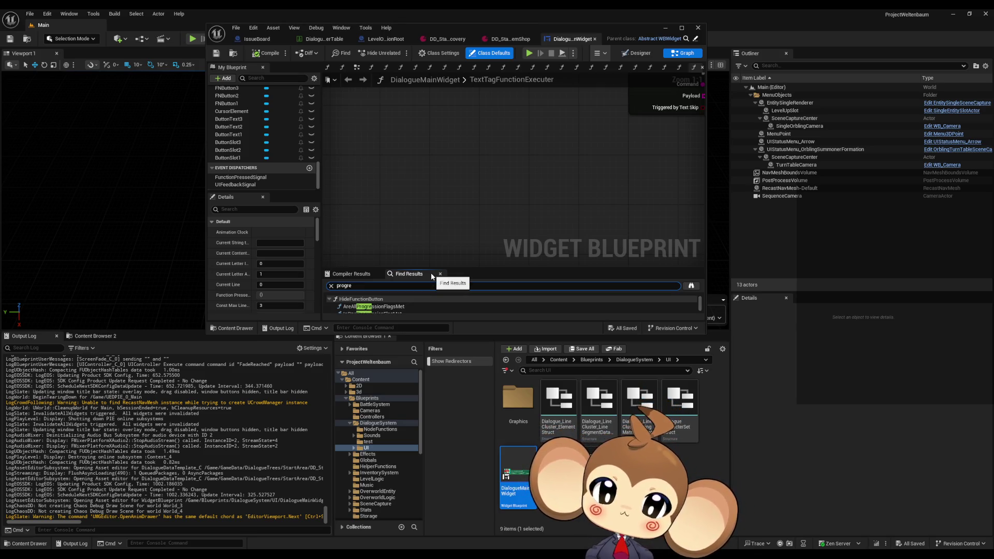
# Maximize the editor and view the flag checks in GrayOutFunctionButton and HideFunctionButton
pyautogui.doubleClick(489, 31)
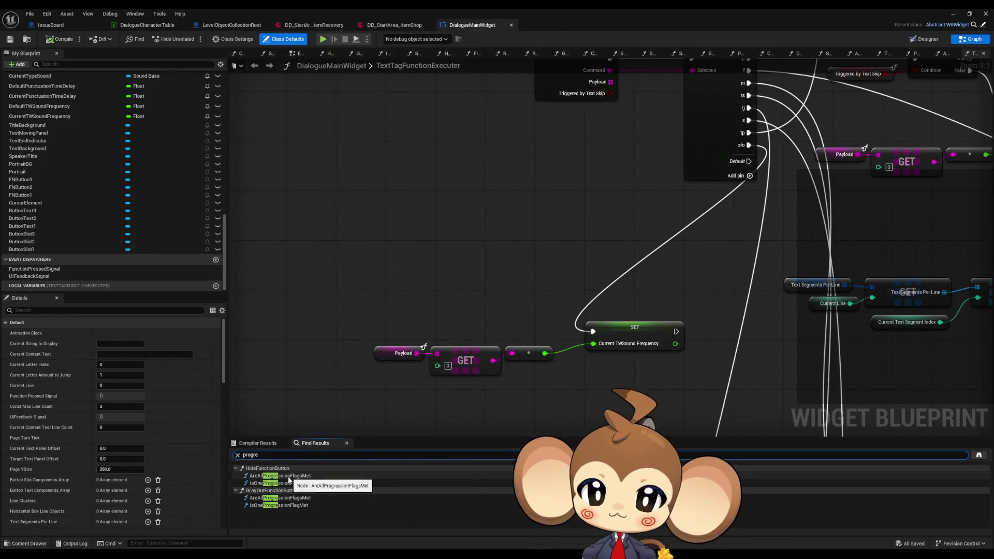
pyautogui.click(280, 498)
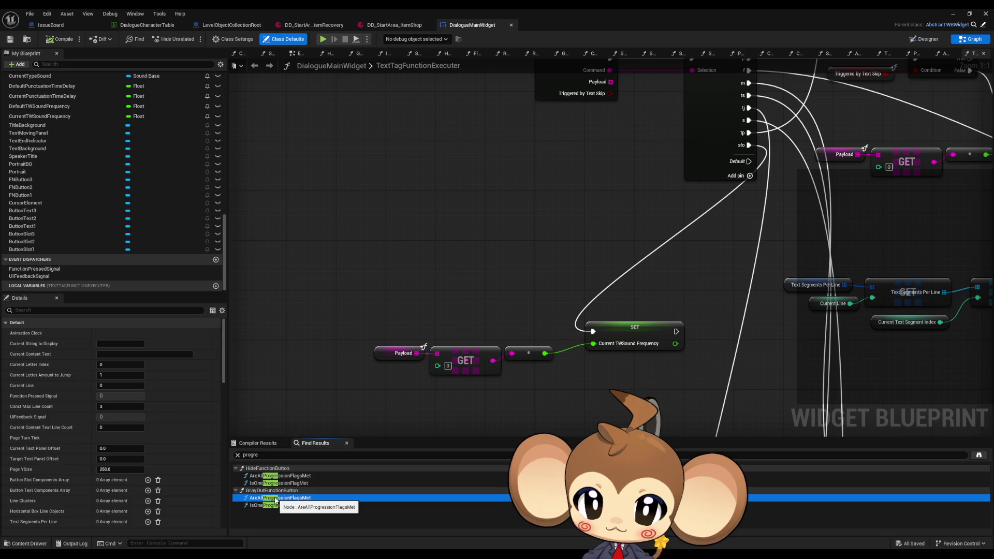
pyautogui.click(280, 476)
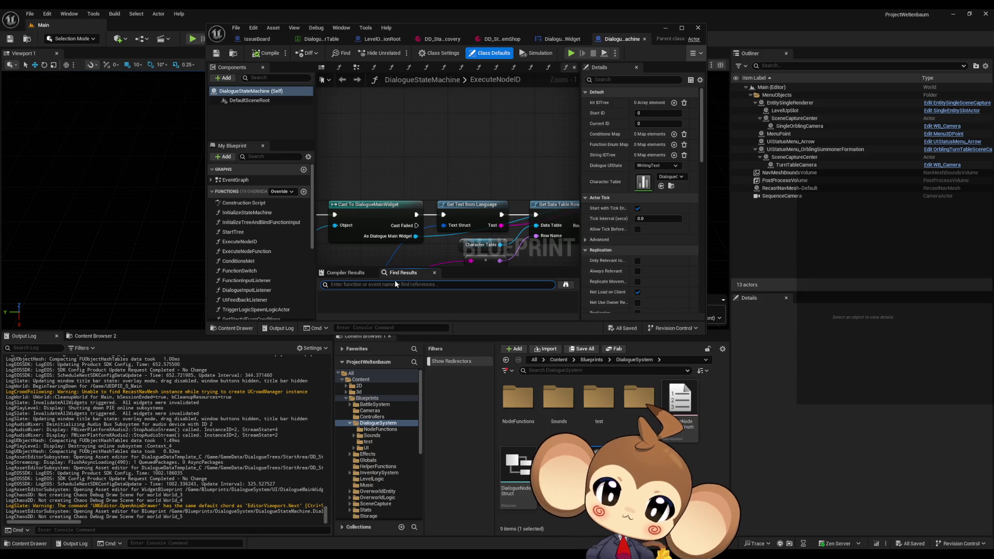
pyautogui.write('progre')
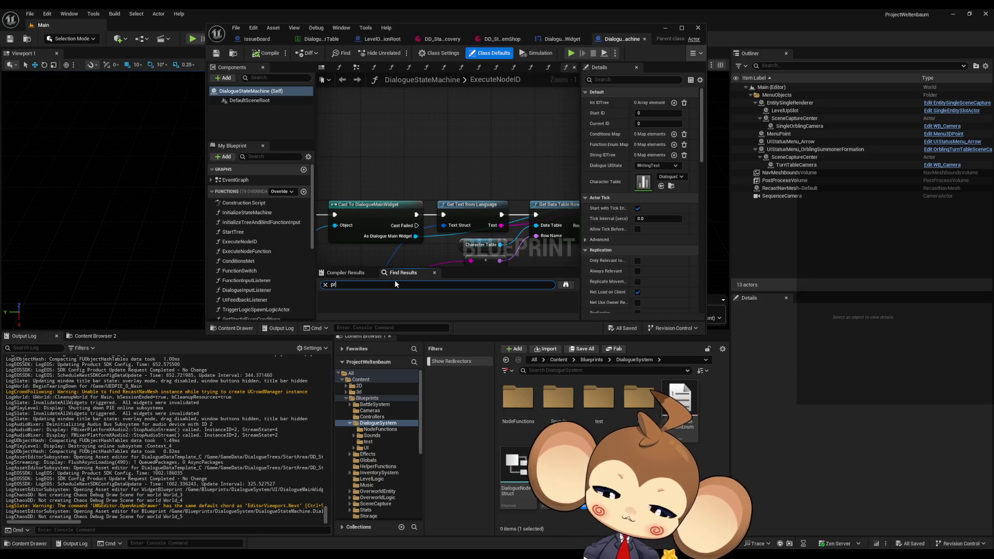
# Jump to the Progression Flags Translation Map usage and inspect the SET ConditionsMap node
pyautogui.doubleClick(418, 25)
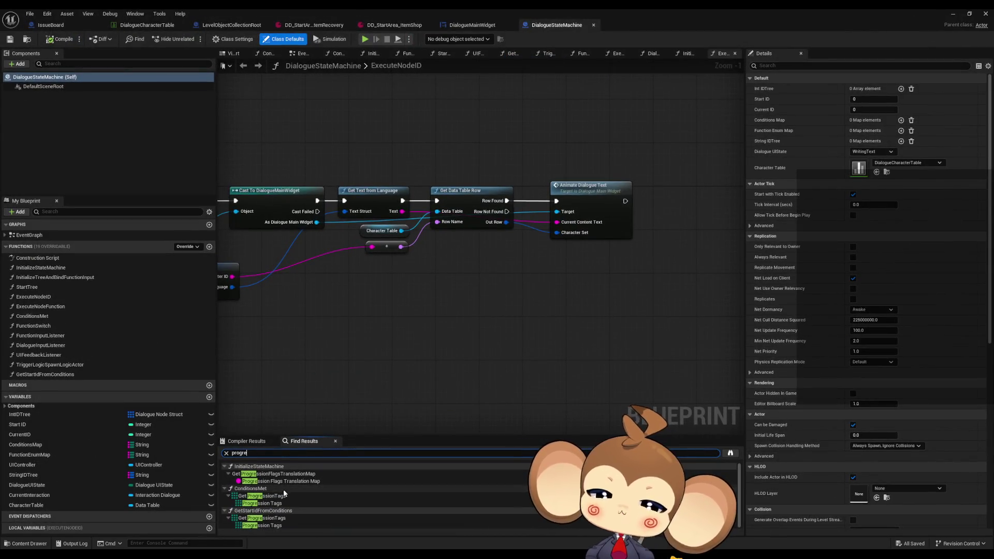
pyautogui.doubleClick(294, 481)
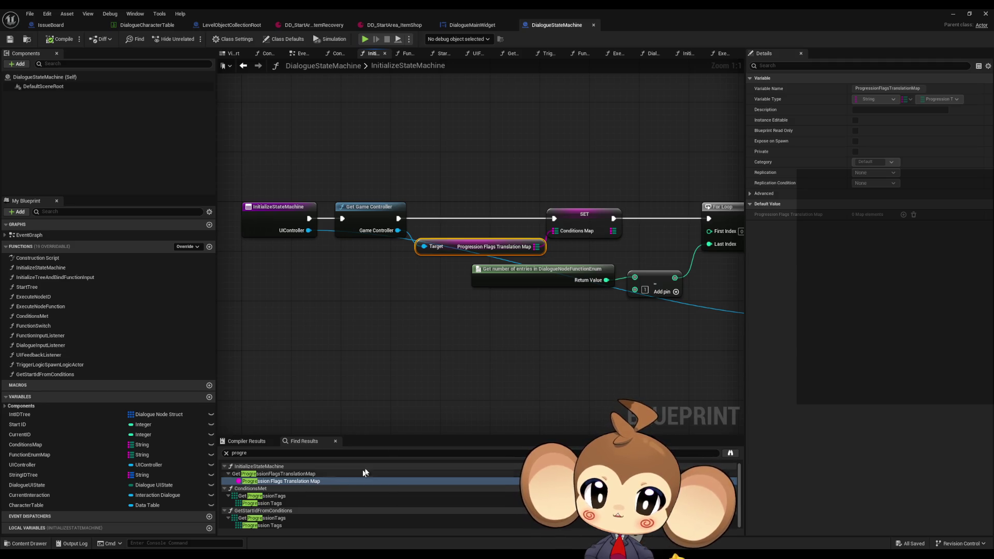
pyautogui.moveTo(495, 345); pyautogui.dragTo(487, 347)
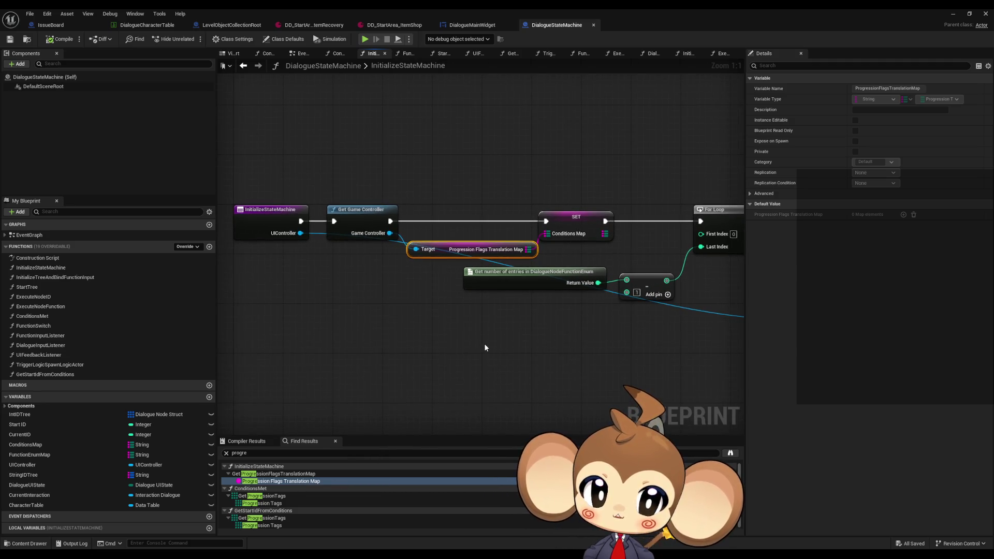
pyautogui.click(294, 218)
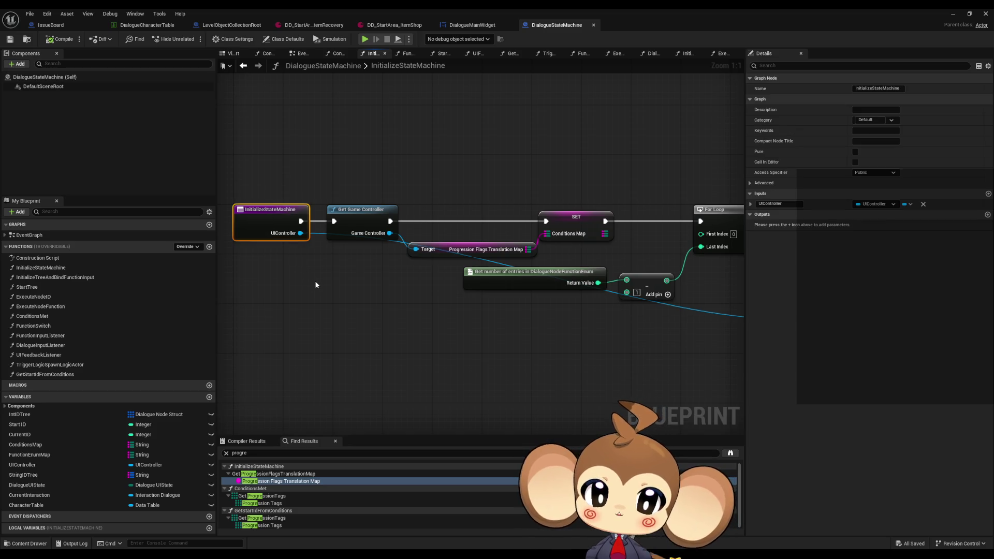
pyautogui.moveTo(451, 183); pyautogui.dragTo(574, 256)
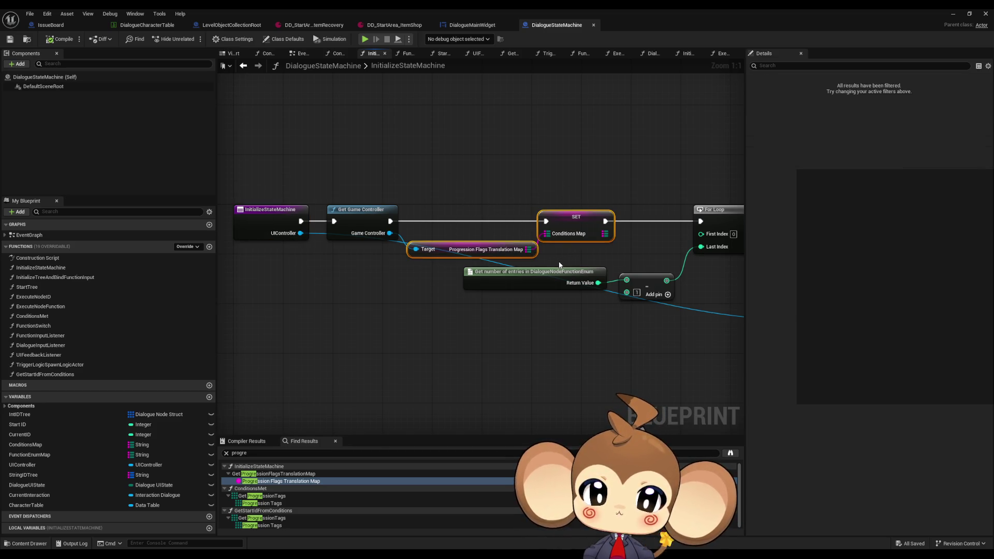
pyautogui.click(481, 252)
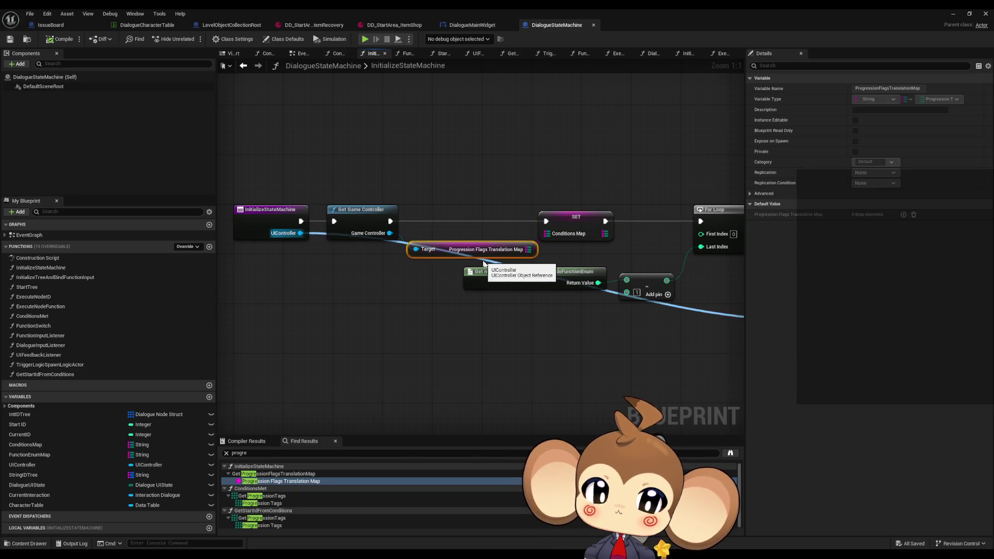
pyautogui.moveTo(533, 271); pyautogui.dragTo(388, 256)
pyautogui.moveTo(398, 168); pyautogui.dragTo(421, 200)
pyautogui.moveTo(458, 228); pyautogui.dragTo(458, 228)
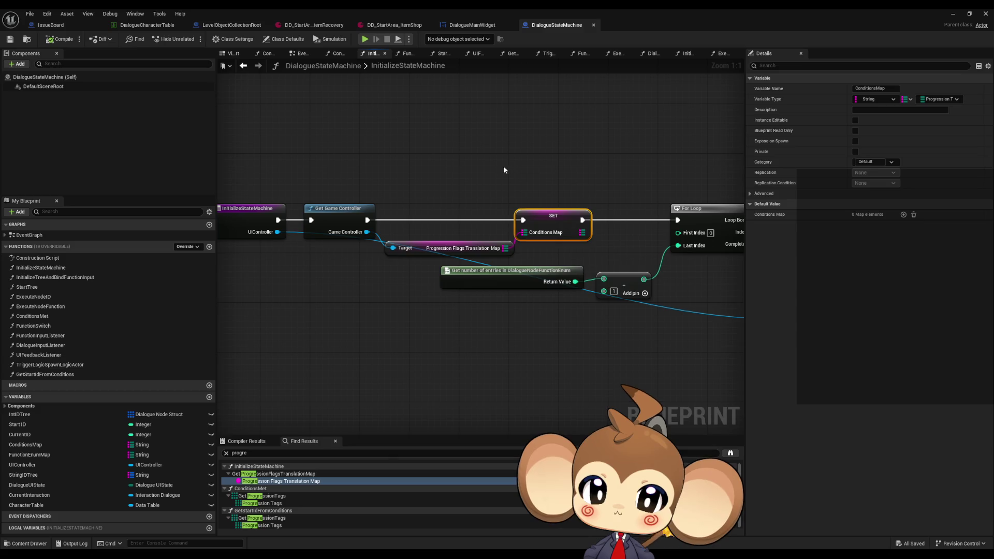
# Follow the For Loop and ADD wiring, checking Get Game Controller and the ConditionsMap variable
pyautogui.moveTo(588, 232); pyautogui.dragTo(97, 223)
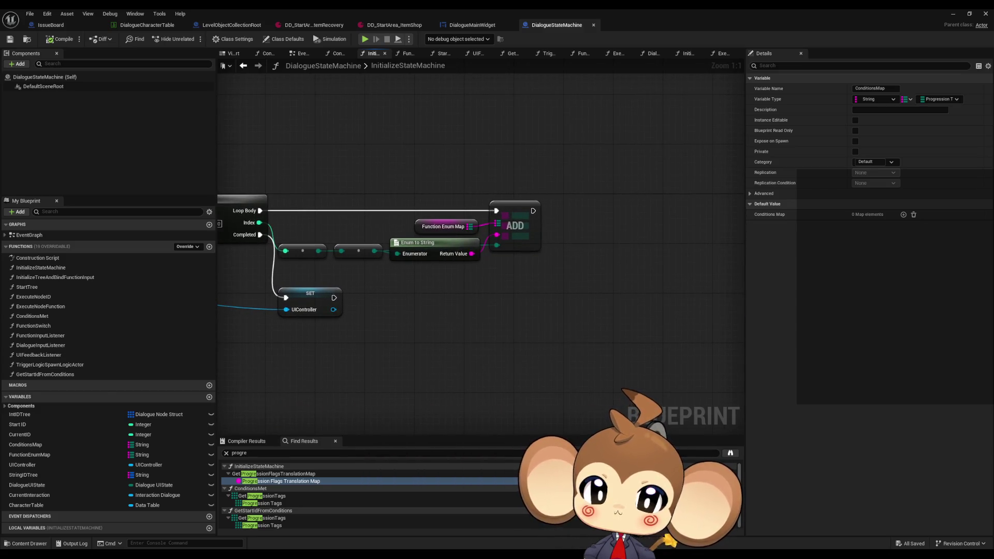
pyautogui.moveTo(97, 224); pyautogui.dragTo(648, 236)
pyautogui.moveTo(399, 178); pyautogui.dragTo(415, 213)
pyautogui.moveTo(439, 269); pyautogui.dragTo(439, 269)
pyautogui.moveTo(482, 182)
pyautogui.mouseDown()
pyautogui.moveTo(547, 266)
pyautogui.moveTo(573, 266)
pyautogui.moveTo(512, 263)
pyautogui.mouseUp()
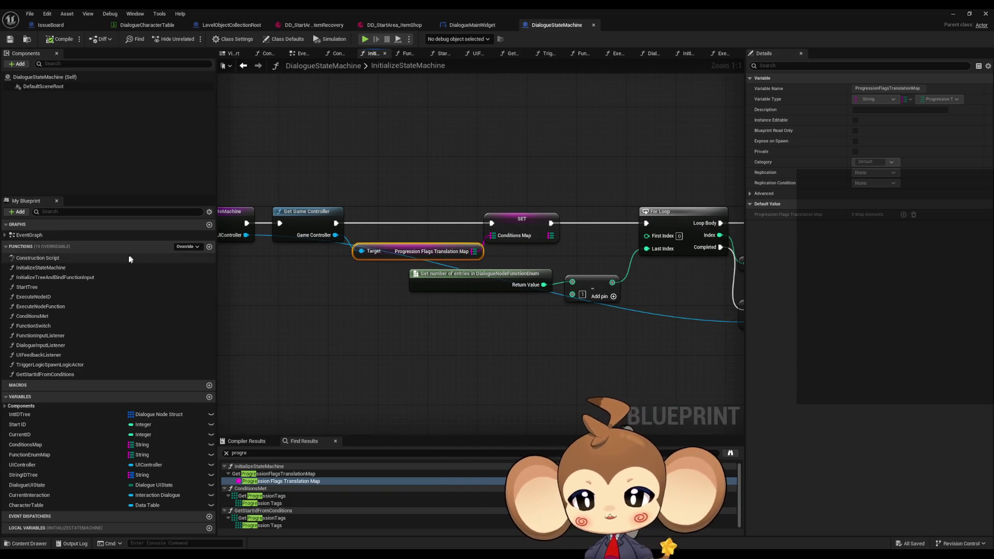
pyautogui.click(41, 444)
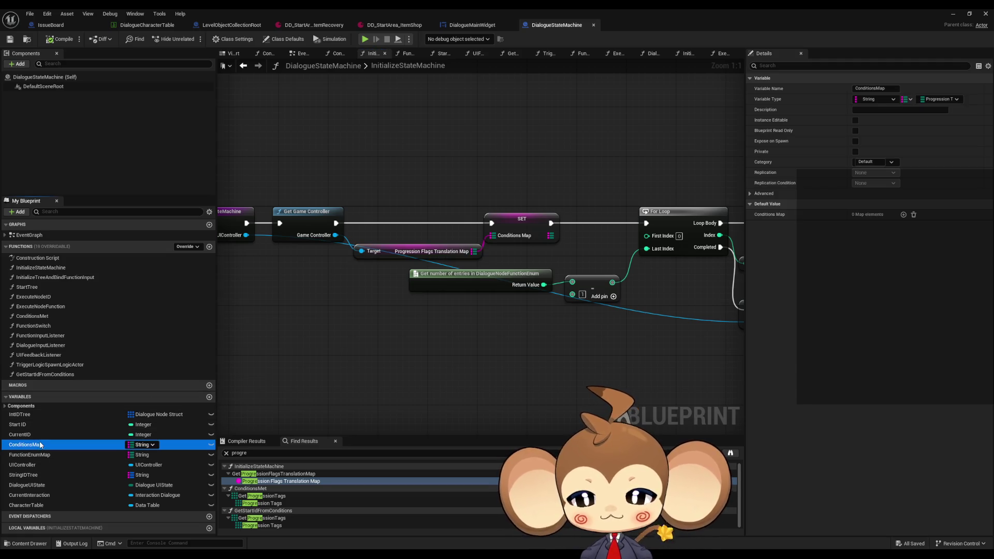
# Find ConditionsMap's references and open ConditionsMet, selecting its Progression Tags getter
pyautogui.rightClick(41, 444)
pyautogui.moveTo(106, 472)
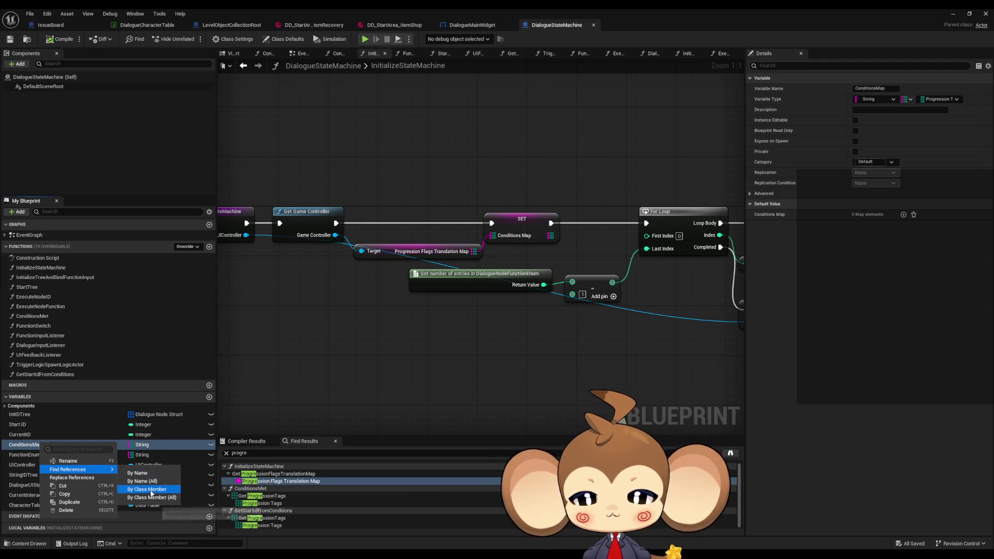
pyautogui.click(149, 489)
pyautogui.click(254, 474)
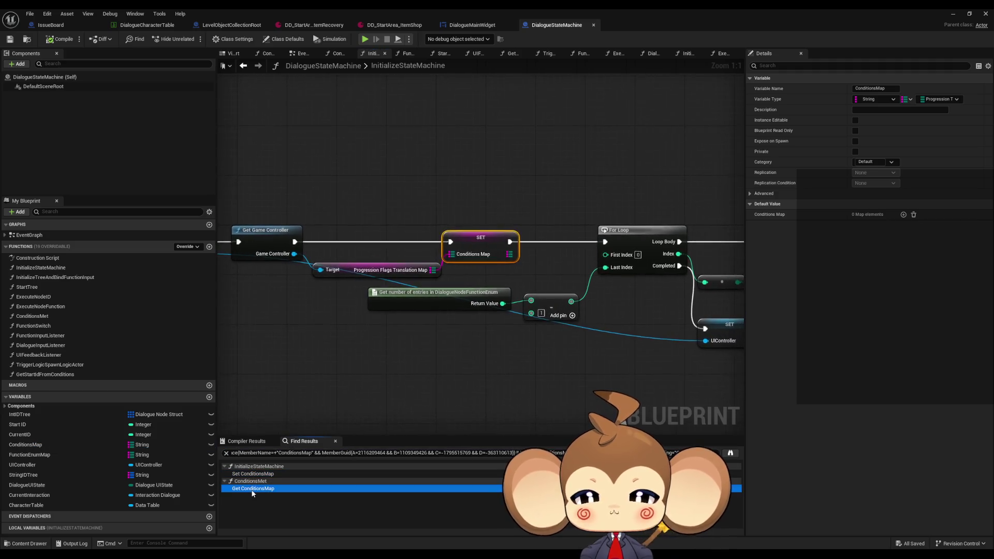
pyautogui.click(253, 489)
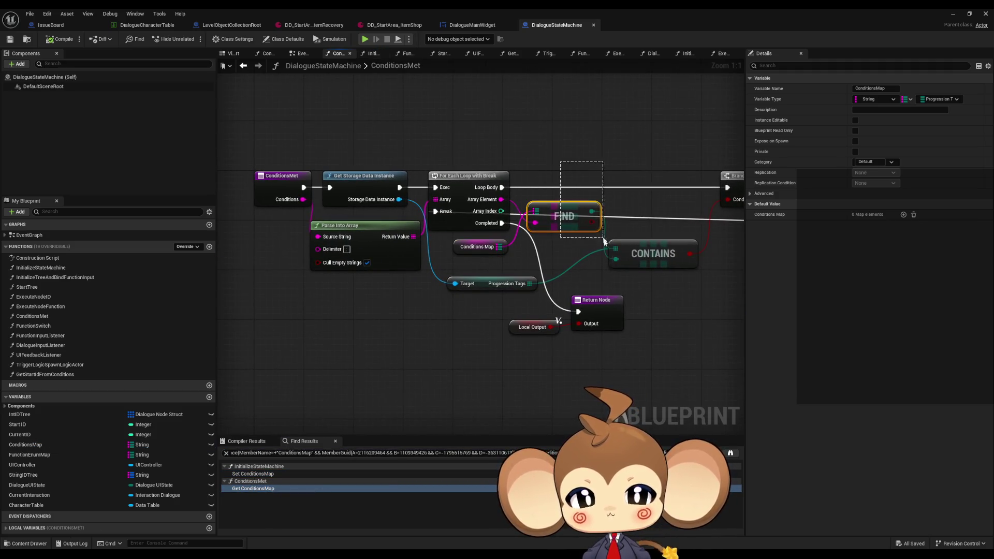
pyautogui.click(458, 296)
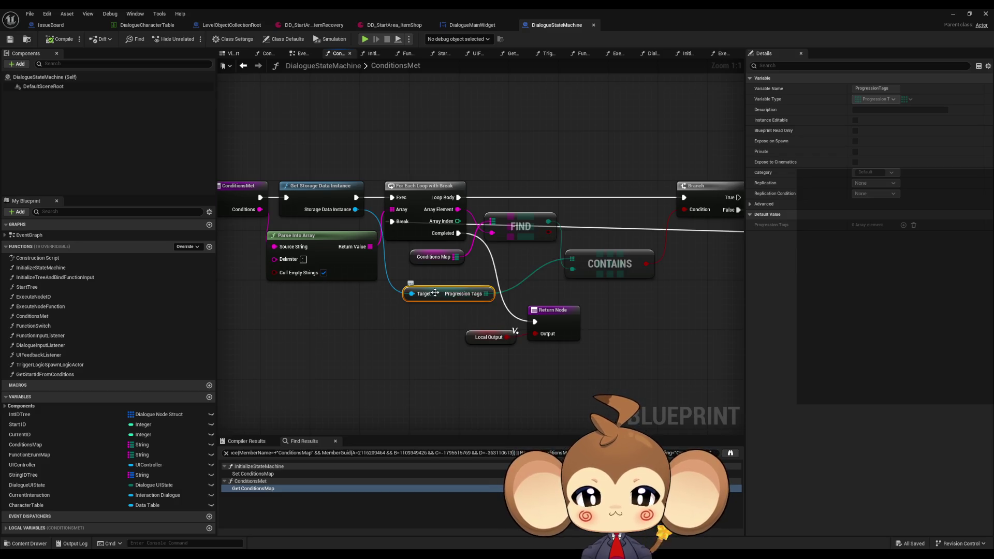
# Find ProgressionTags references, review GetStartIdFromConditions, then return to ConditionsMet's usage
pyautogui.rightClick(435, 294)
pyautogui.moveTo(481, 367)
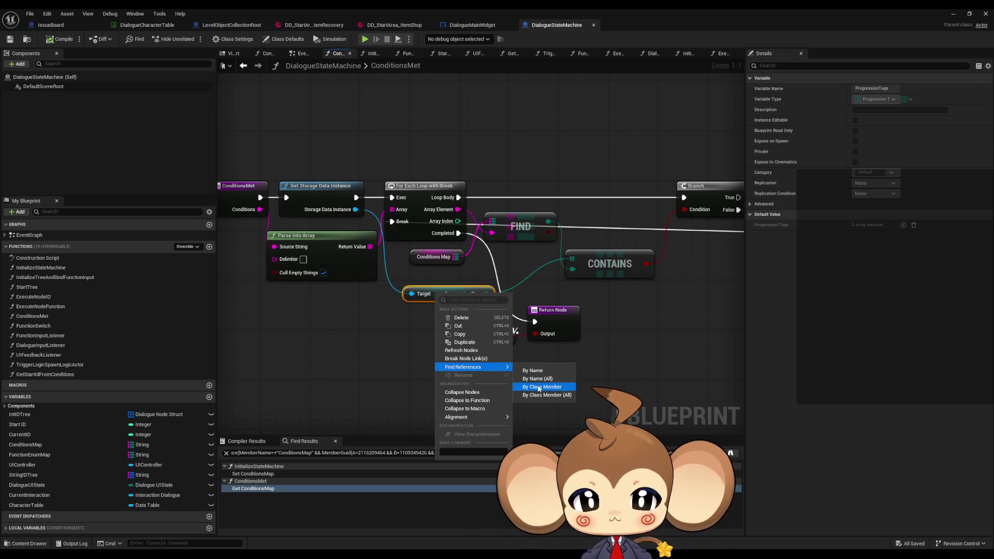
pyautogui.click(539, 388)
pyautogui.click(294, 489)
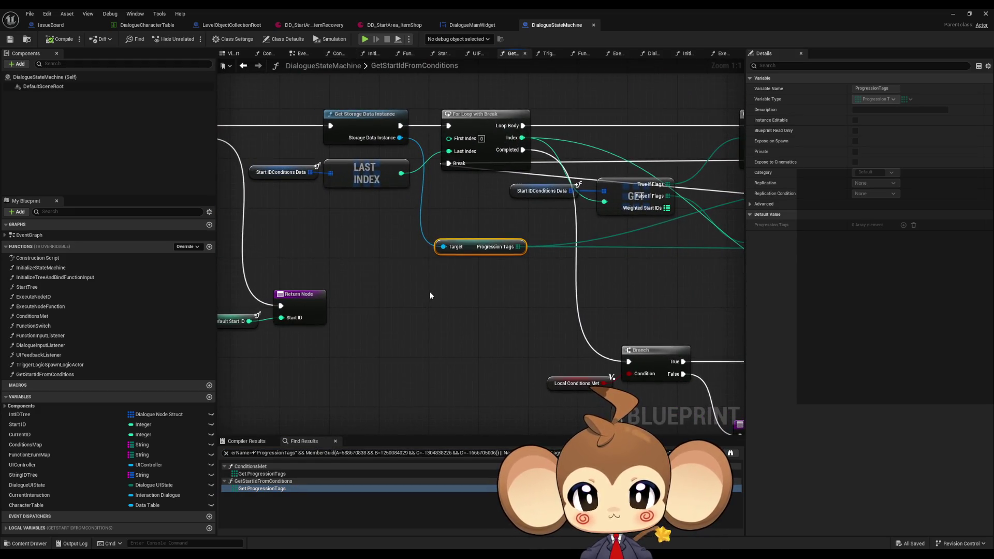
pyautogui.scroll(-3, 429, 295)
pyautogui.moveTo(544, 277); pyautogui.dragTo(329, 285)
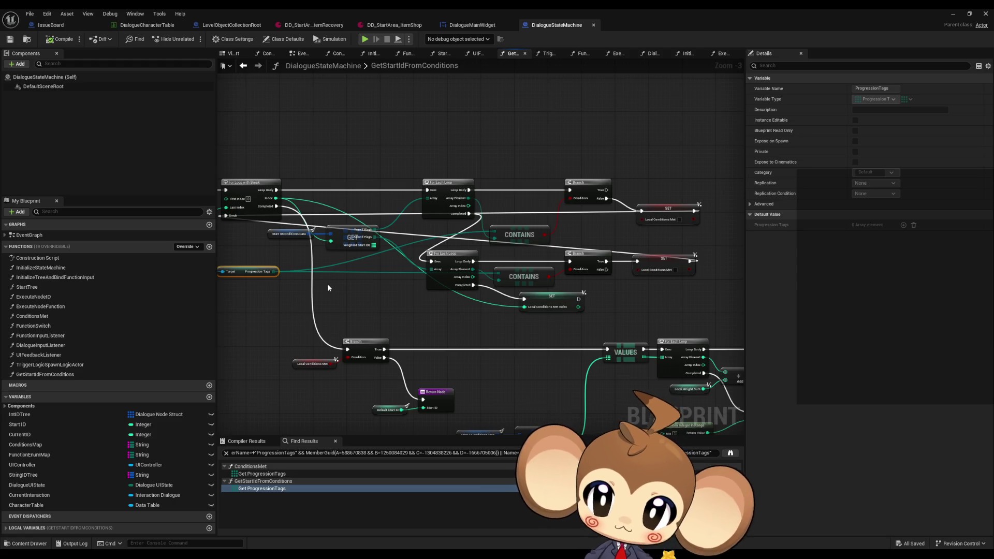
pyautogui.doubleClick(274, 475)
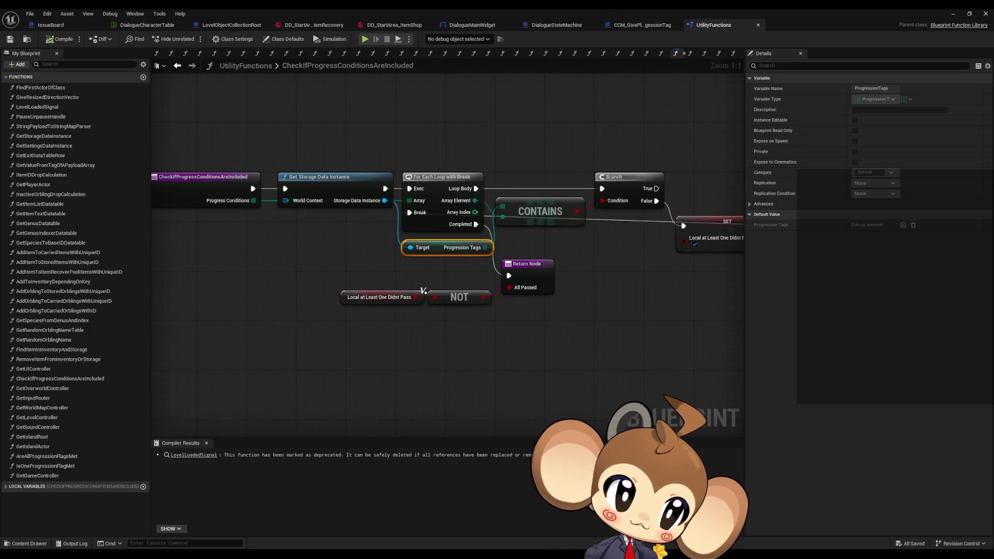
# Compare the AreAllProgressionFlagsMet and IsOneProgressionFlagMet functions in UtilityFunctions
pyautogui.click(704, 54)
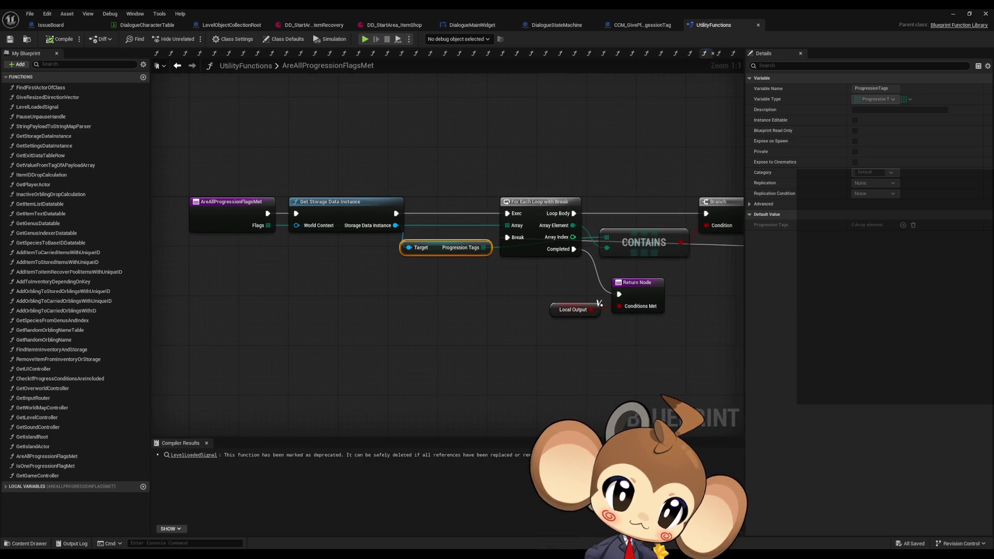
pyautogui.click(719, 53)
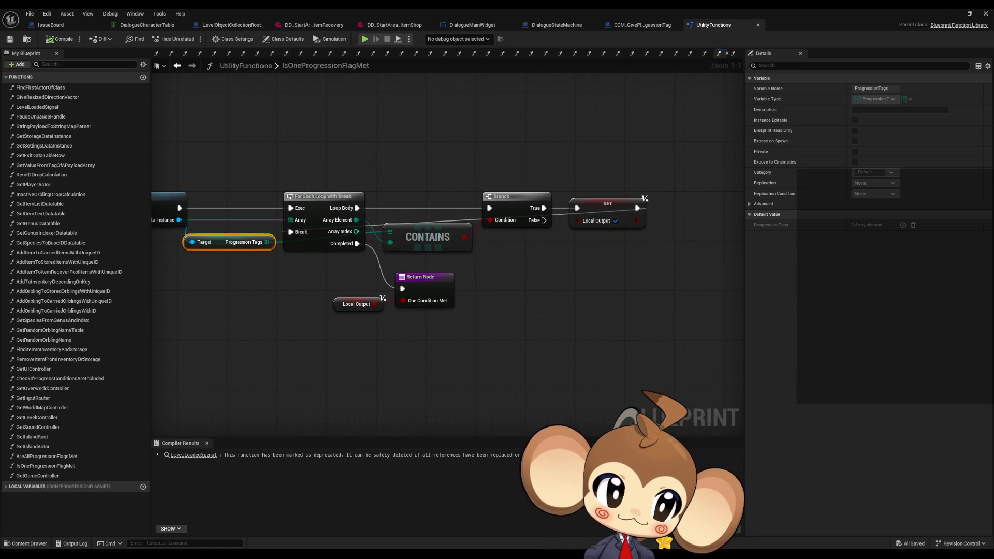
pyautogui.click(704, 54)
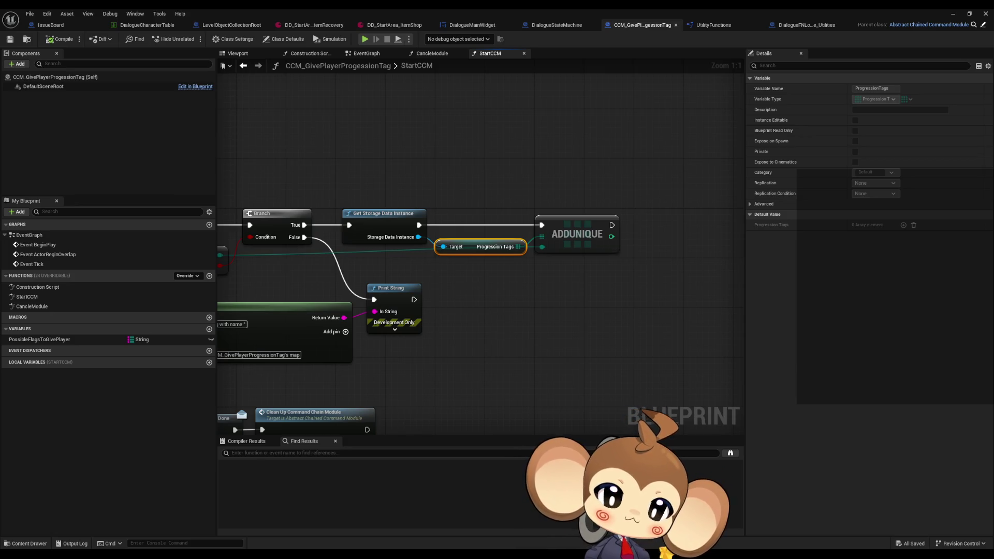
# In the dialogue utilities blueprint, copy the AddFlagAndGoNextNode pin name from the Switch on String node
pyautogui.hotkey('ctrl', 'Tab')
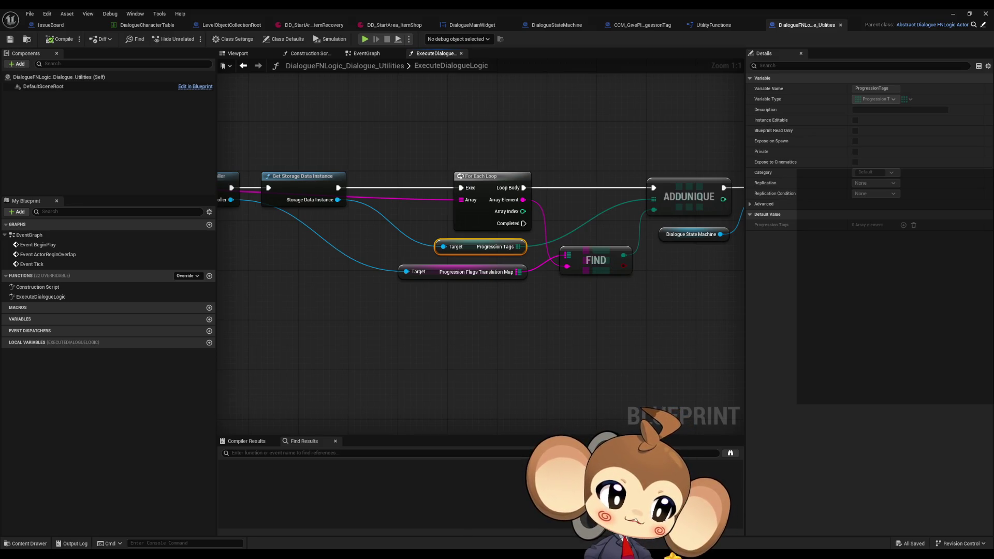
pyautogui.moveTo(645, 366); pyautogui.dragTo(618, 365)
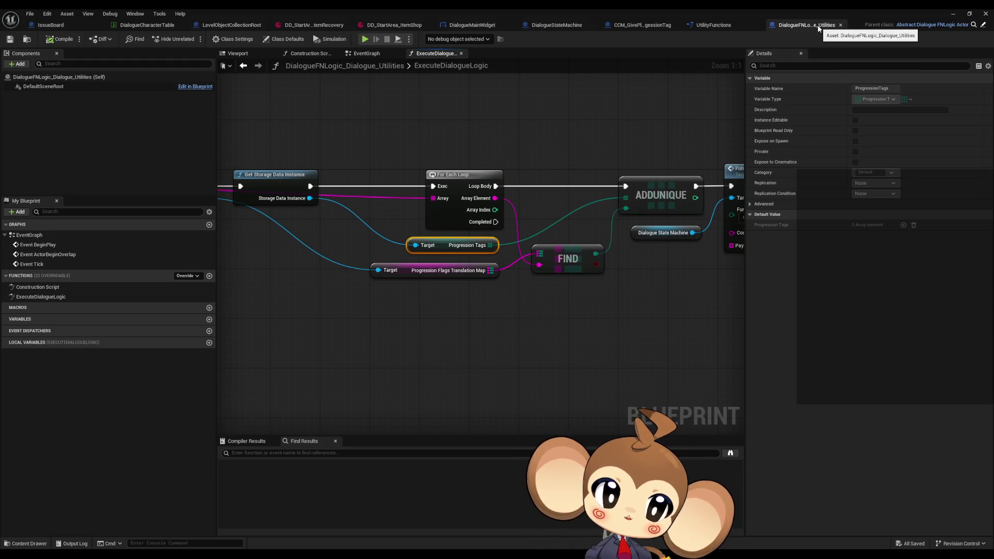
pyautogui.moveTo(589, 125)
pyautogui.mouseDown()
pyautogui.moveTo(583, 233)
pyautogui.moveTo(407, 248)
pyautogui.moveTo(539, 254)
pyautogui.mouseUp()
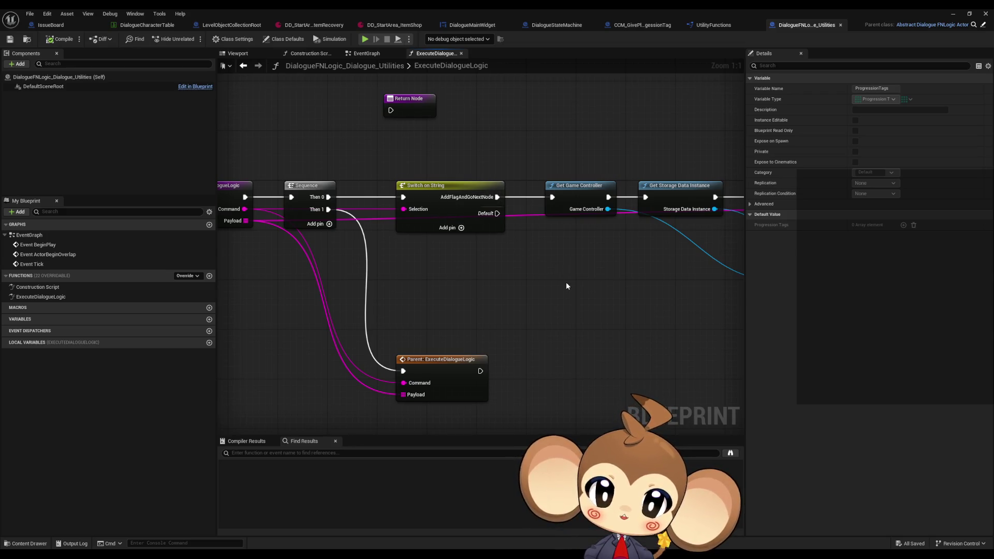
pyautogui.click(450, 213)
pyautogui.click(879, 99)
# Search the blueprint for AddFlagAndGoNextNode, inspect the match, then return to DD_StartArea_ItemShop
pyautogui.click(312, 453)
pyautogui.write('AddFlagAndGoNextNode')
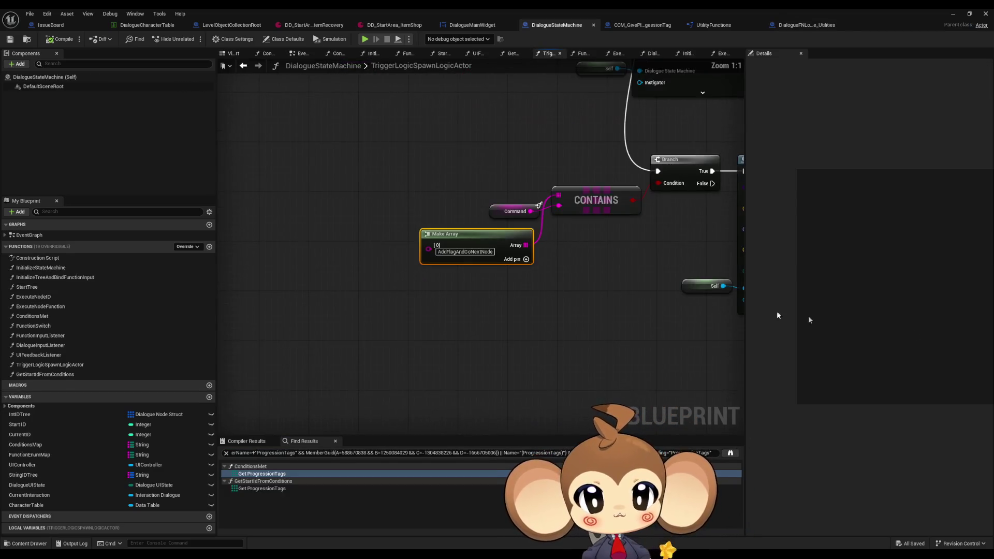
pyautogui.scroll(-3, 467, 297)
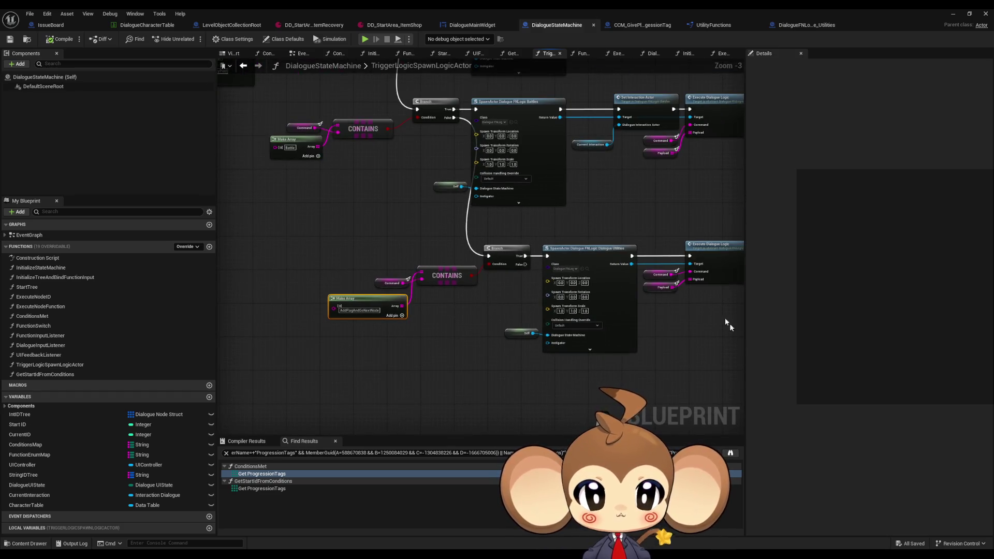
pyautogui.moveTo(447, 331)
pyautogui.mouseDown()
pyautogui.moveTo(497, 341)
pyautogui.moveTo(472, 329)
pyautogui.mouseUp()
pyautogui.click(375, 24)
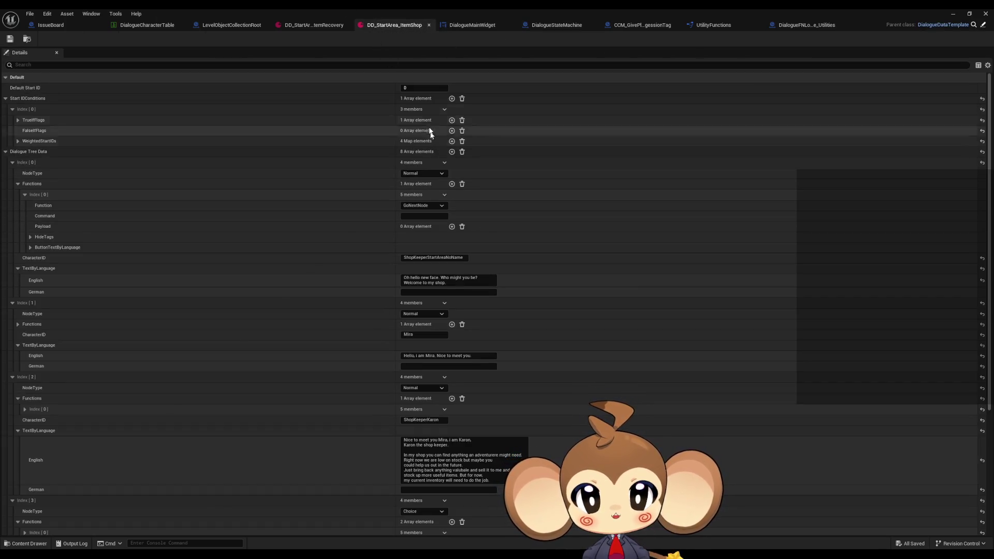
# Filter the asset's properties for AddFlagAndGoNextNode, then clear the filter and collapse Index [0]
pyautogui.click(33, 62)
pyautogui.write('AddFlagAndGoNextNode')
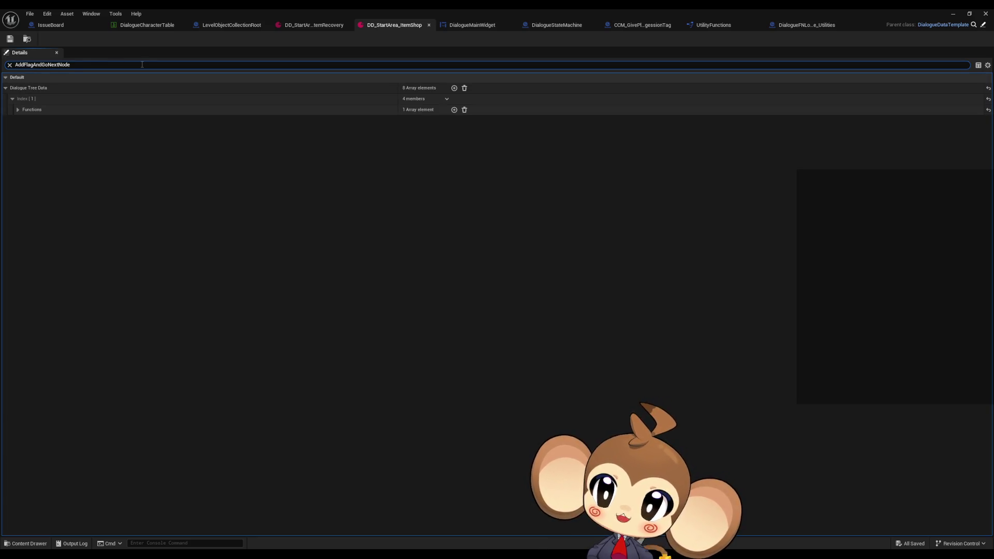
pyautogui.hotkey('ctrl', 'a')
pyautogui.press('BackSpace')
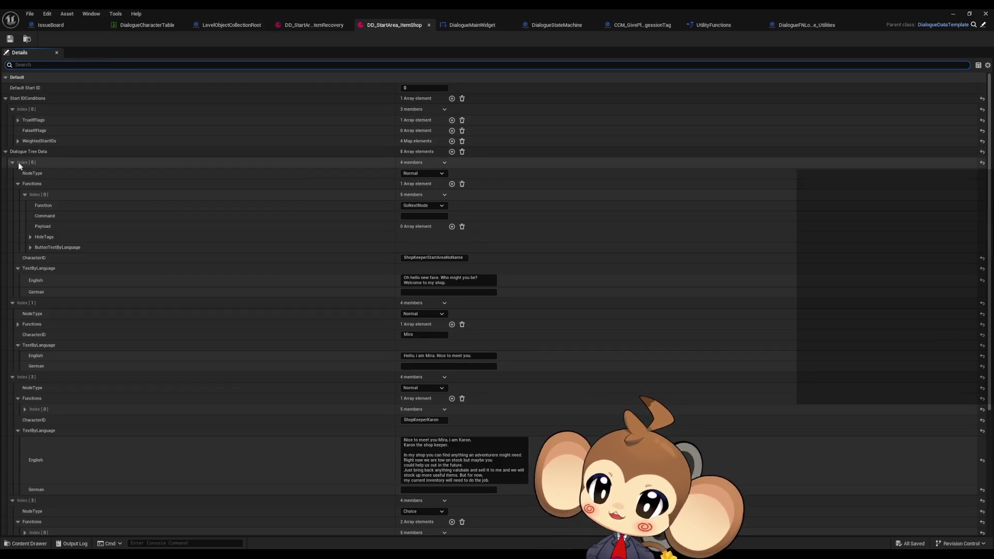
pyautogui.click(12, 162)
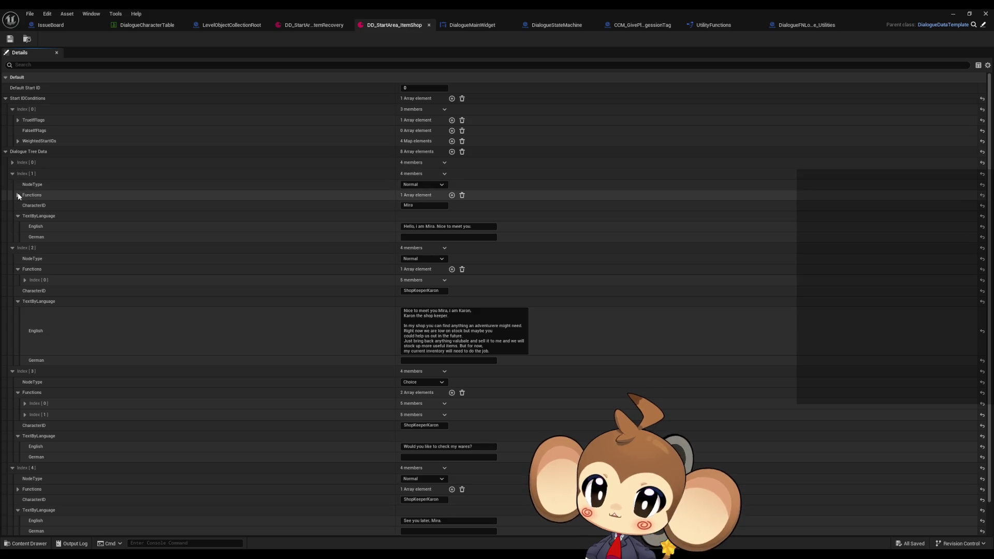
# Expand Index [1]'s first function to show AddFlagAndGoNextNode with payload SA_ShopKeep_MetMira, then float the window
pyautogui.click(17, 195)
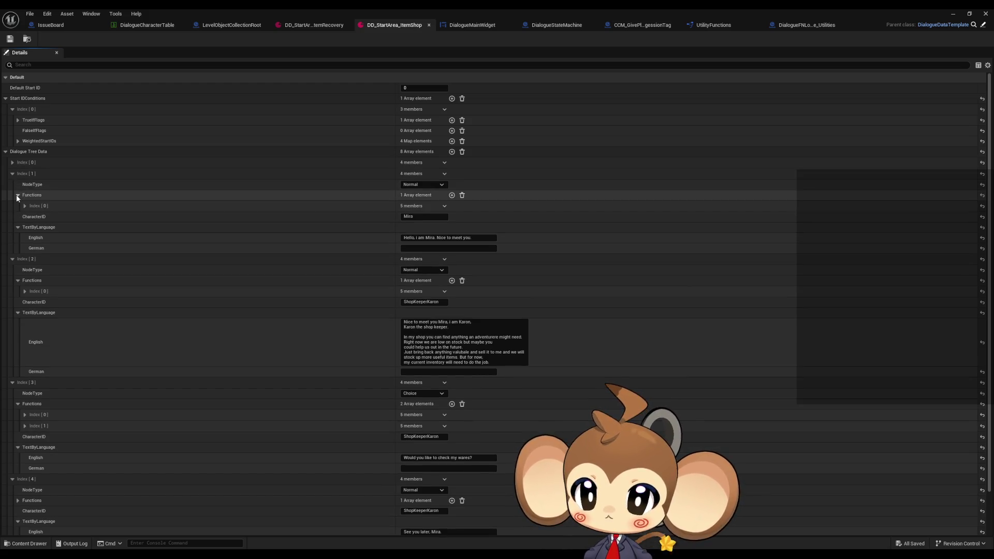
pyautogui.click(24, 207)
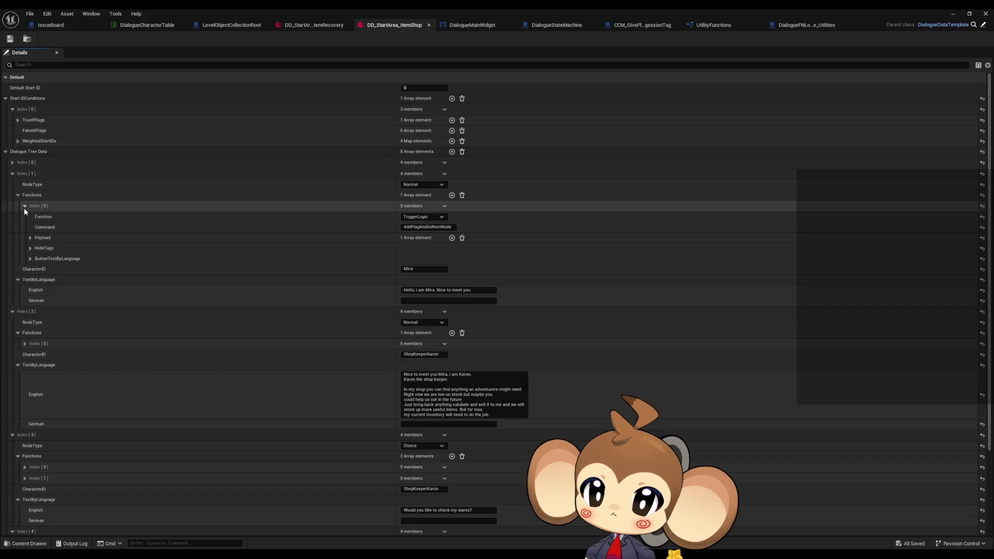
pyautogui.moveTo(403, 226); pyautogui.dragTo(452, 226)
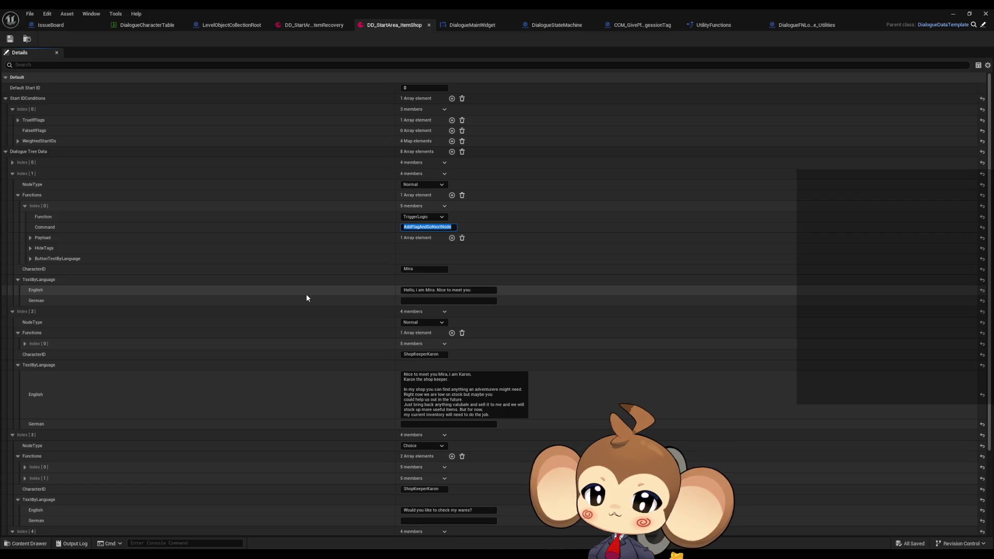
pyautogui.click(30, 238)
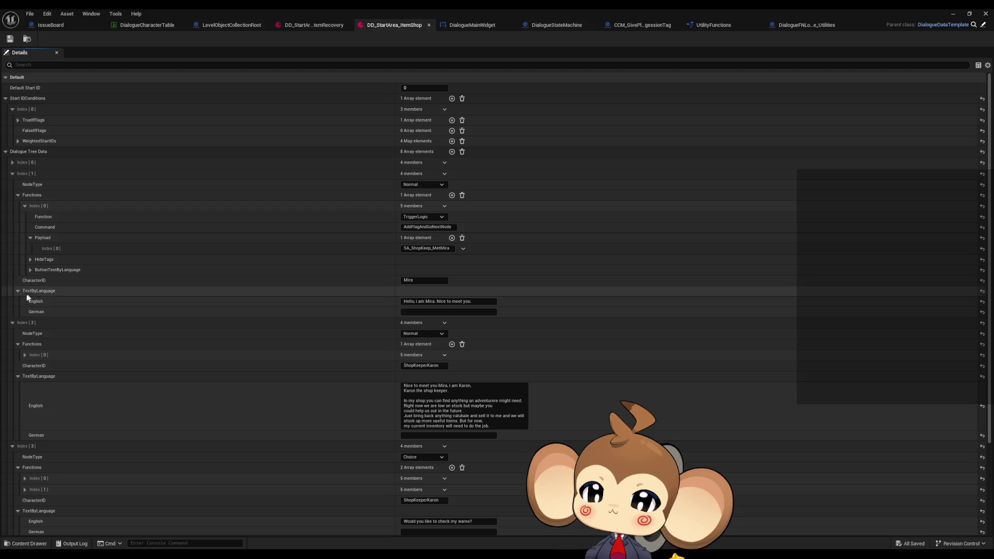
pyautogui.click(422, 302)
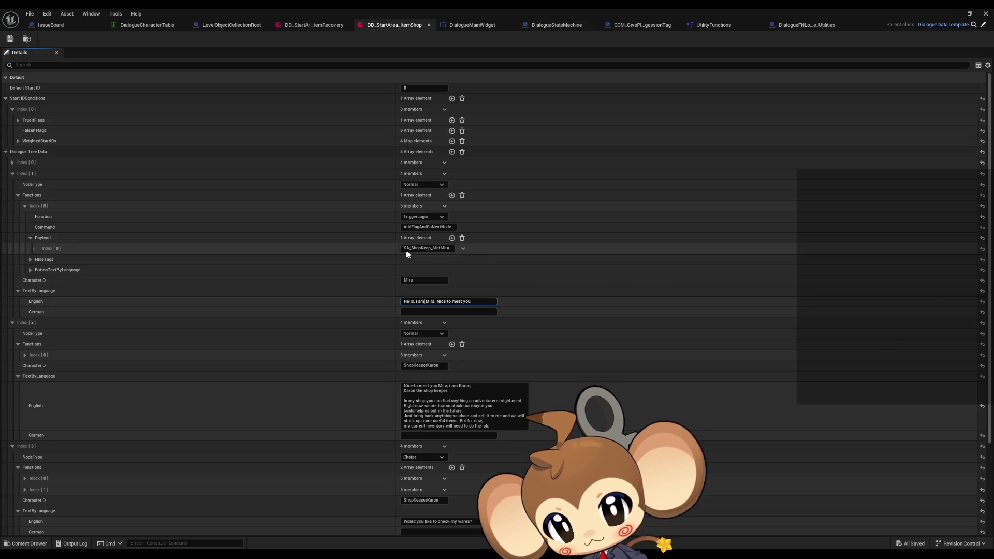
pyautogui.click(423, 227)
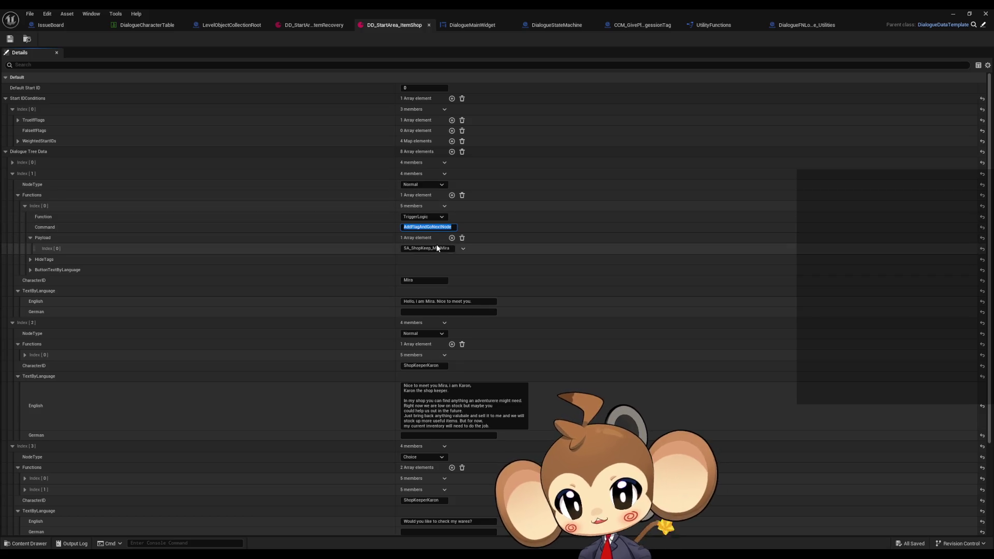
pyautogui.doubleClick(482, 9)
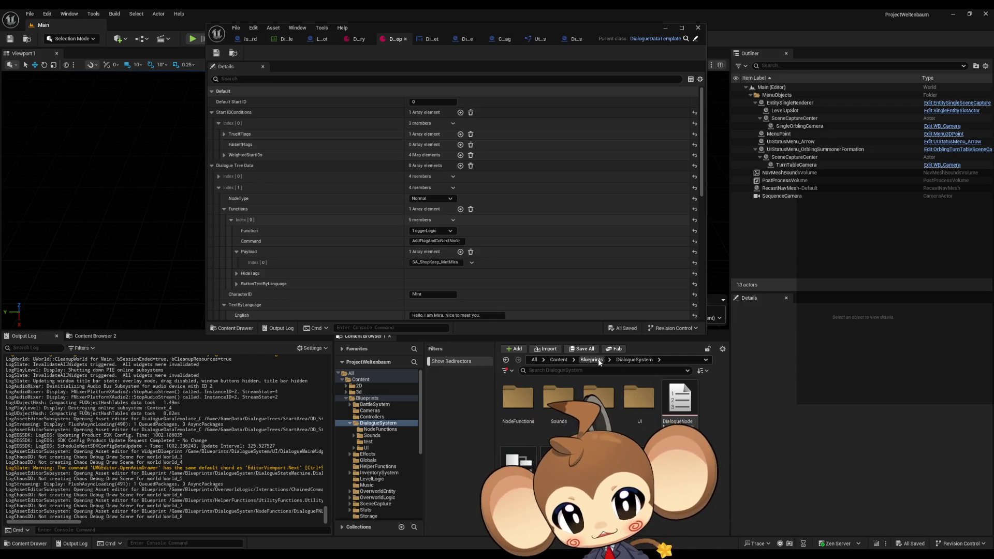
# Search Content for 'progre', reveal ProgressionTags in its Storage folder, and open the enum
pyautogui.click(558, 360)
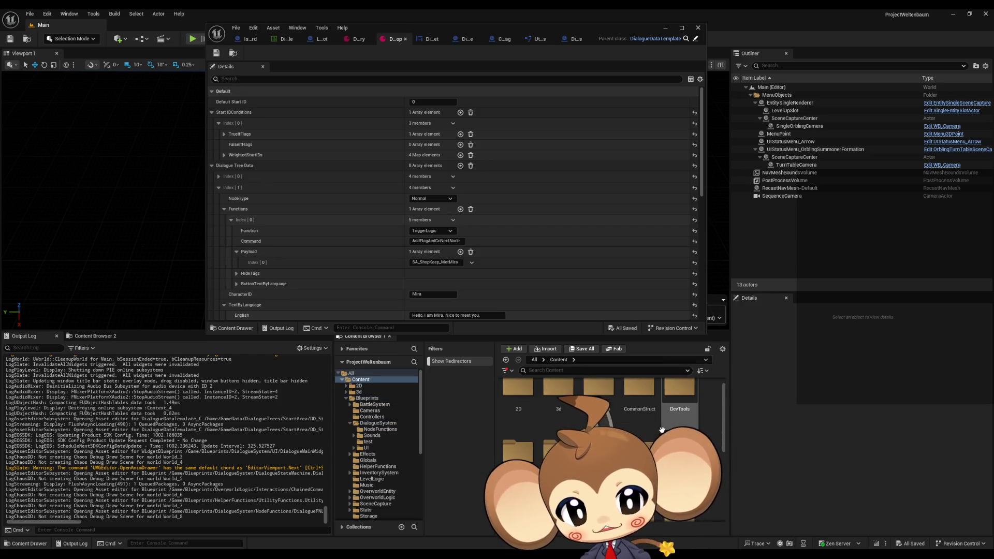
pyautogui.write('pr')
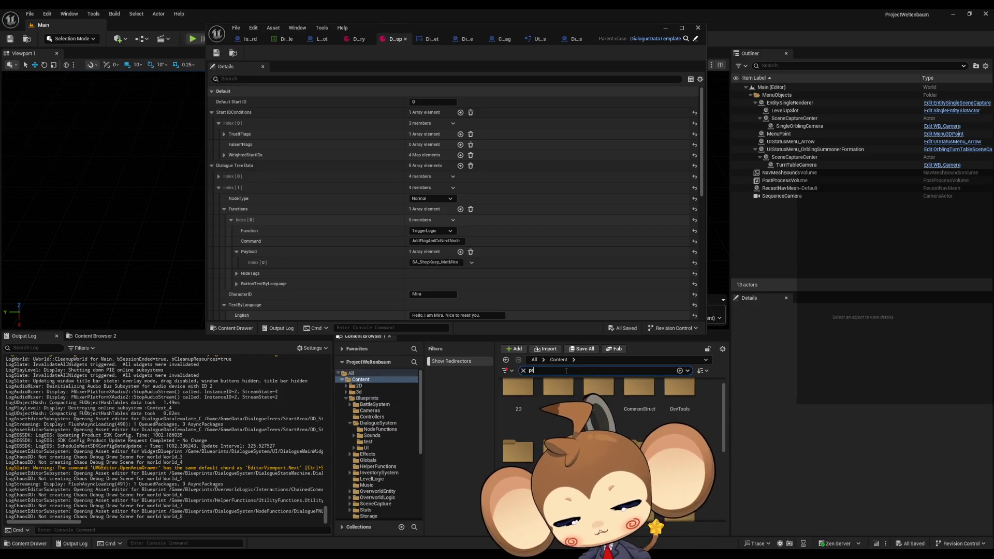
pyautogui.write('ogre')
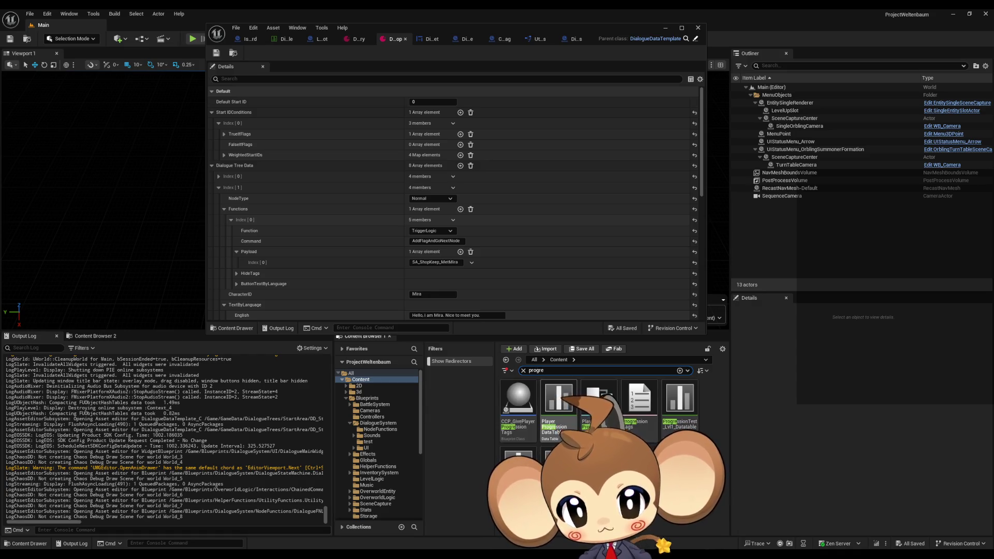
pyautogui.click(559, 409)
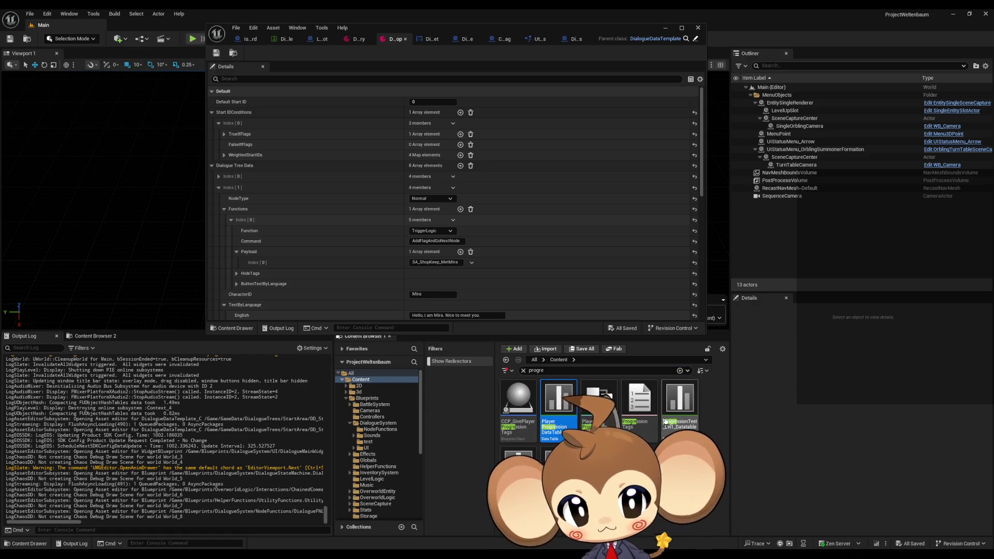
pyautogui.click(639, 416)
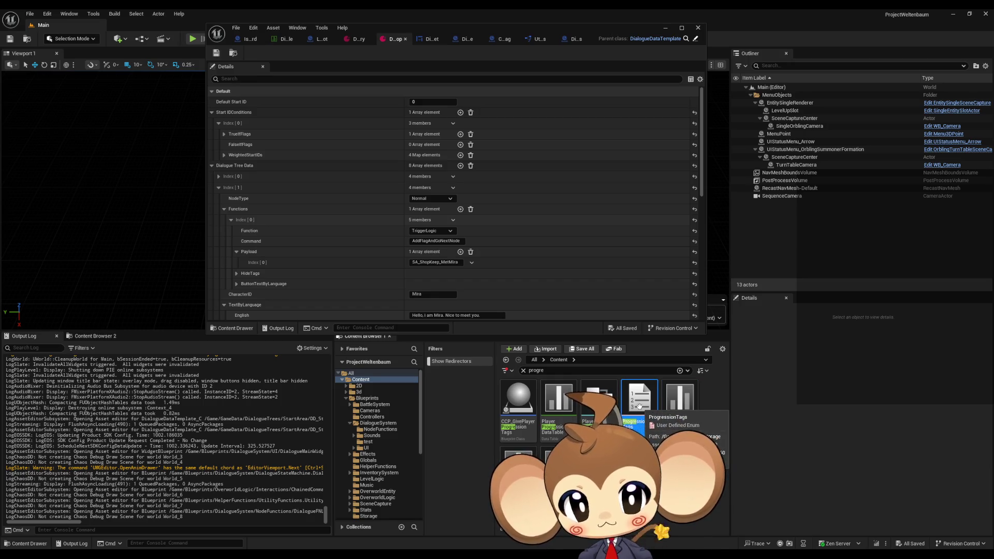
pyautogui.rightClick(639, 407)
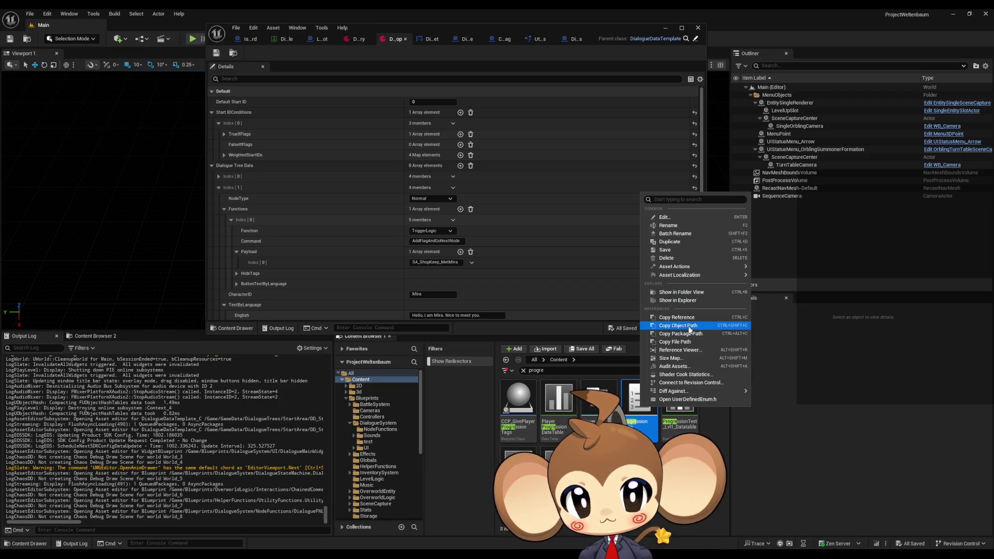
pyautogui.click(682, 293)
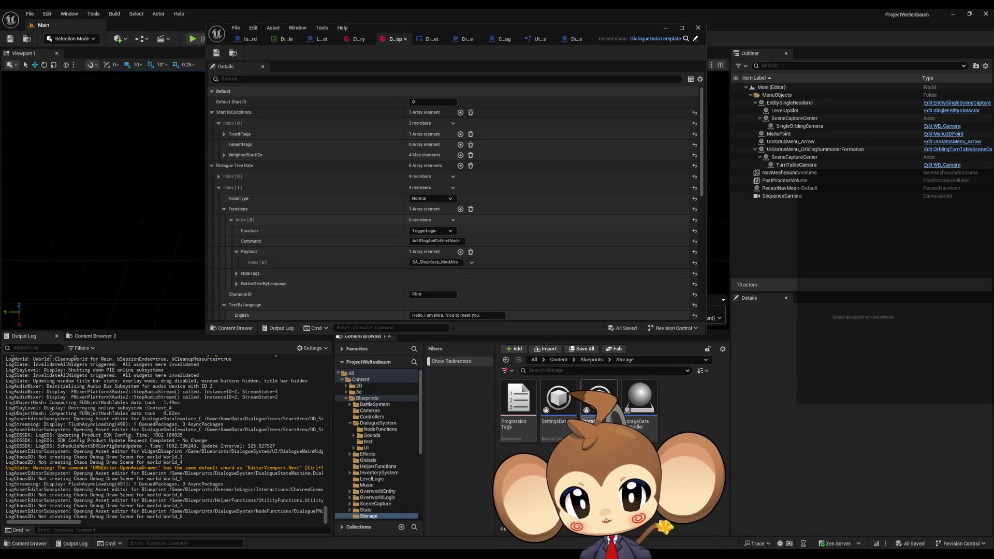
pyautogui.doubleClick(518, 406)
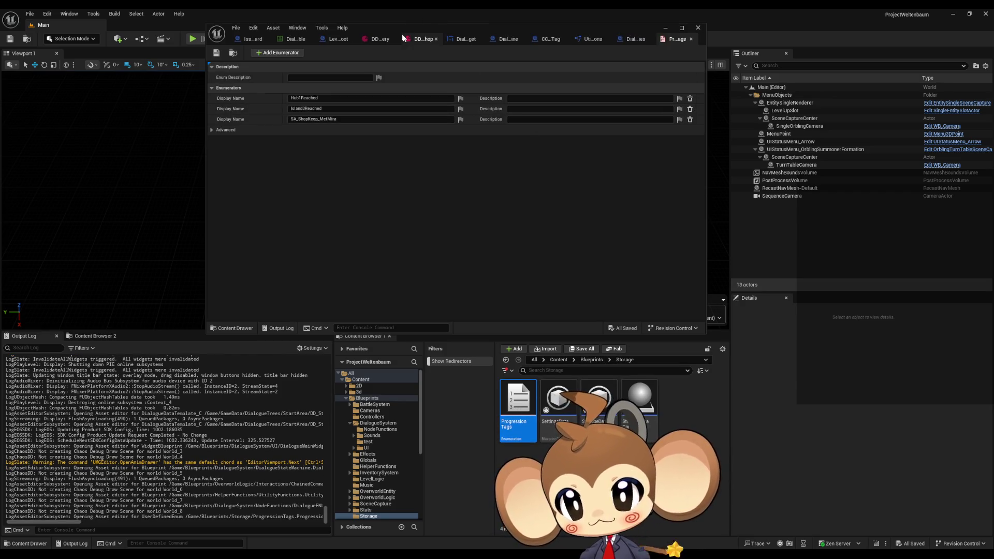
# Add a fourth enumerator named SA_LostAndFound_MetMira to the ProgressionTags enum
pyautogui.moveTo(416, 30); pyautogui.dragTo(506, 128)
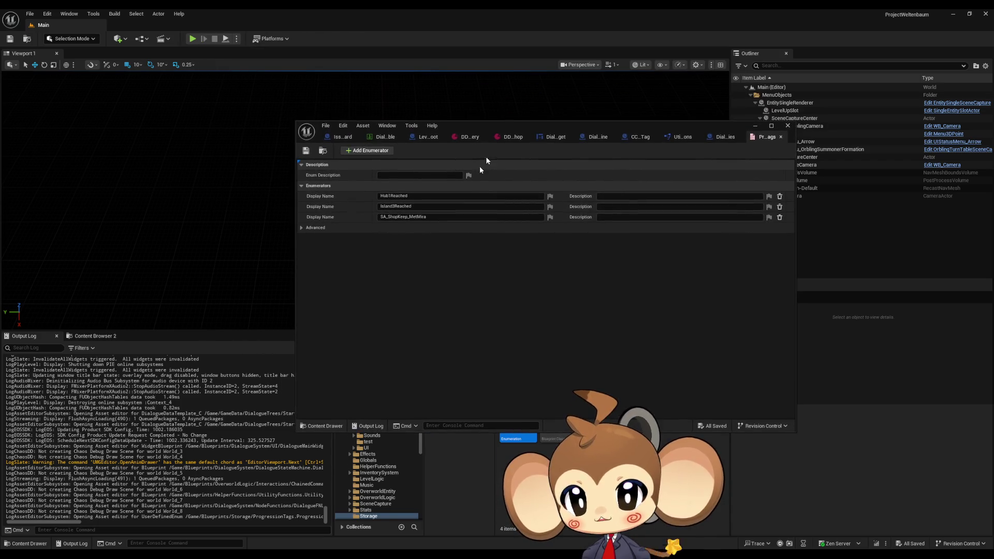
pyautogui.click(386, 218)
pyautogui.click(386, 217)
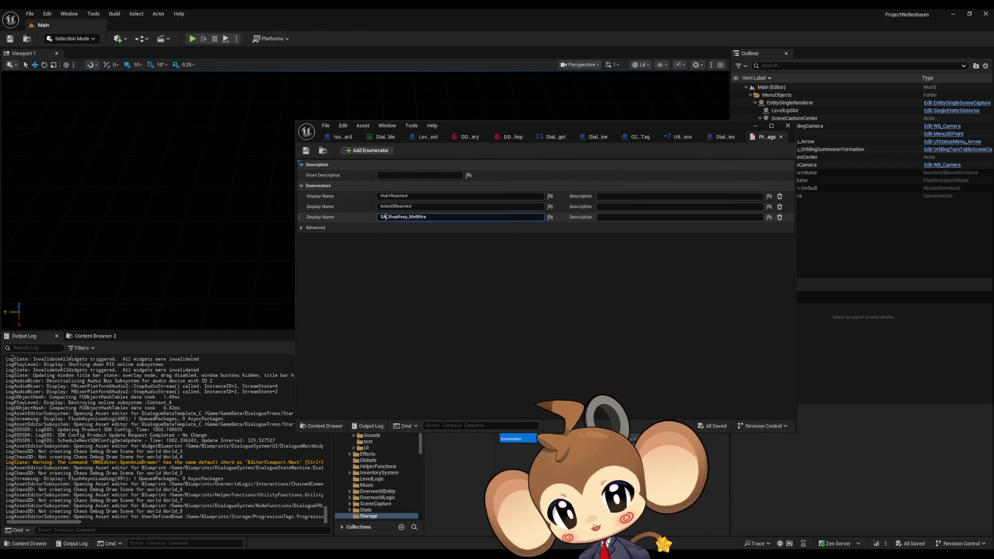
pyautogui.moveTo(387, 217); pyautogui.dragTo(380, 217)
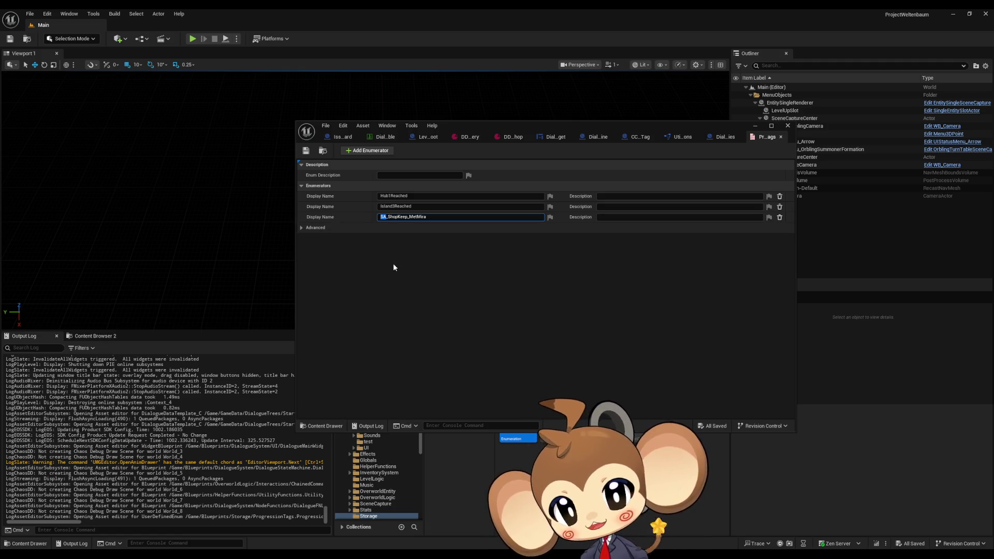
pyautogui.click(427, 266)
pyautogui.click(377, 151)
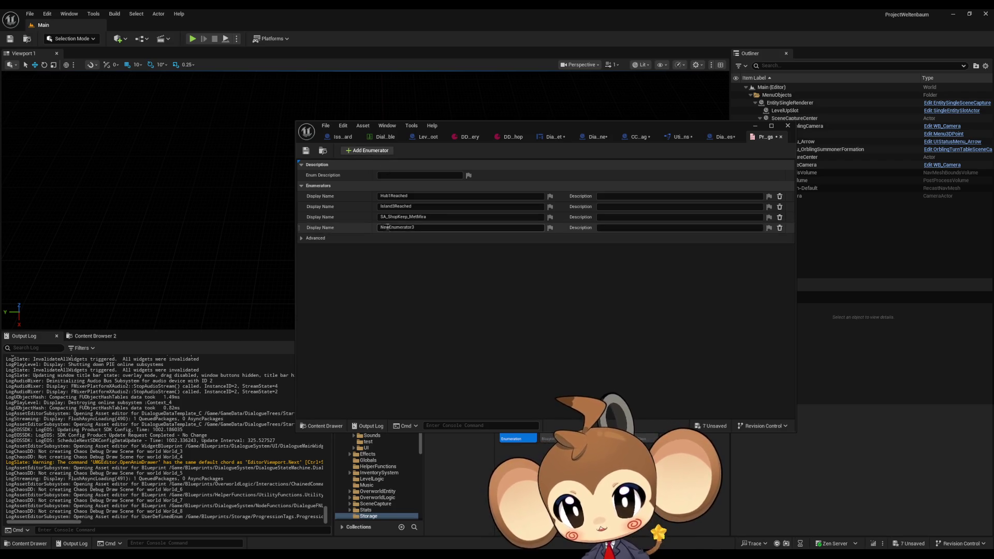
pyautogui.write('SA')
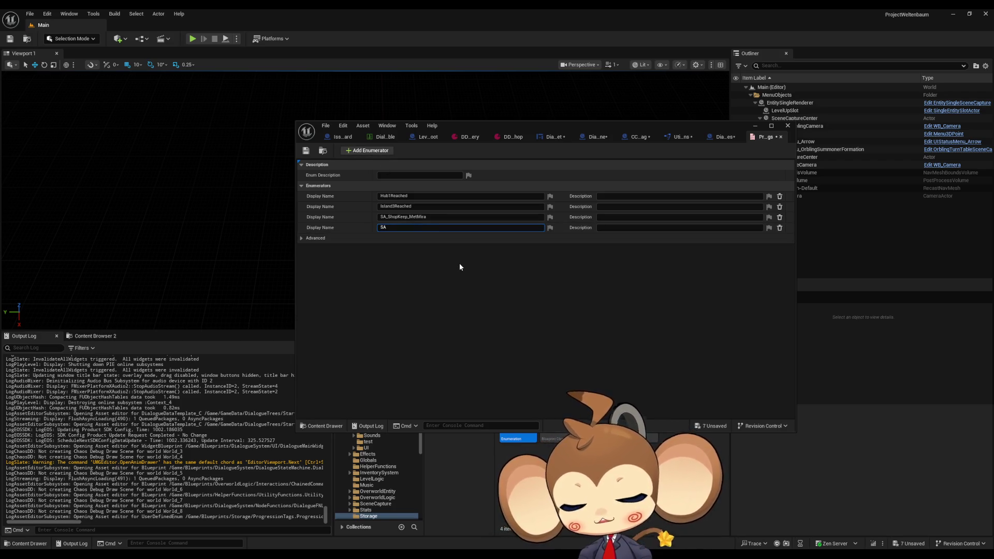
pyautogui.write('_Los')
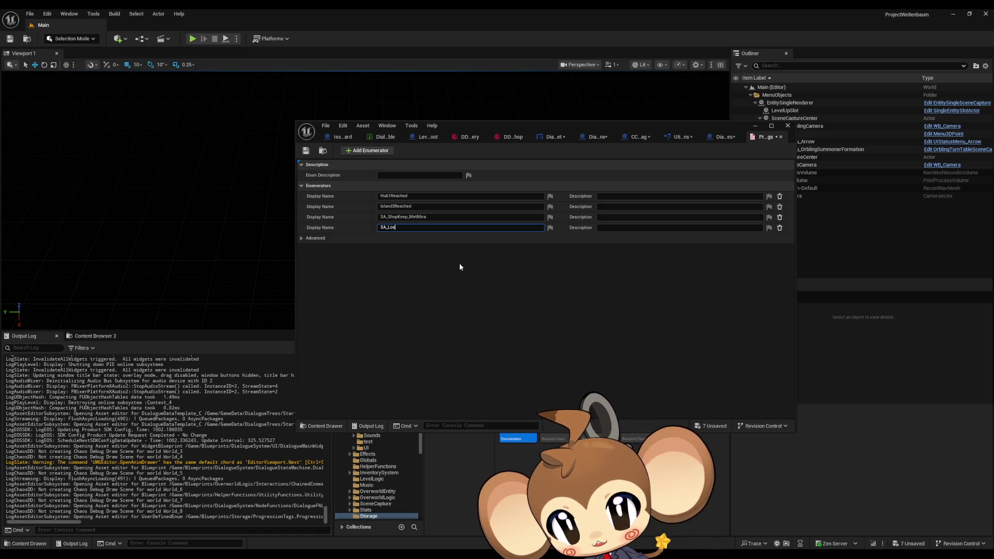
pyautogui.write('tAndFo')
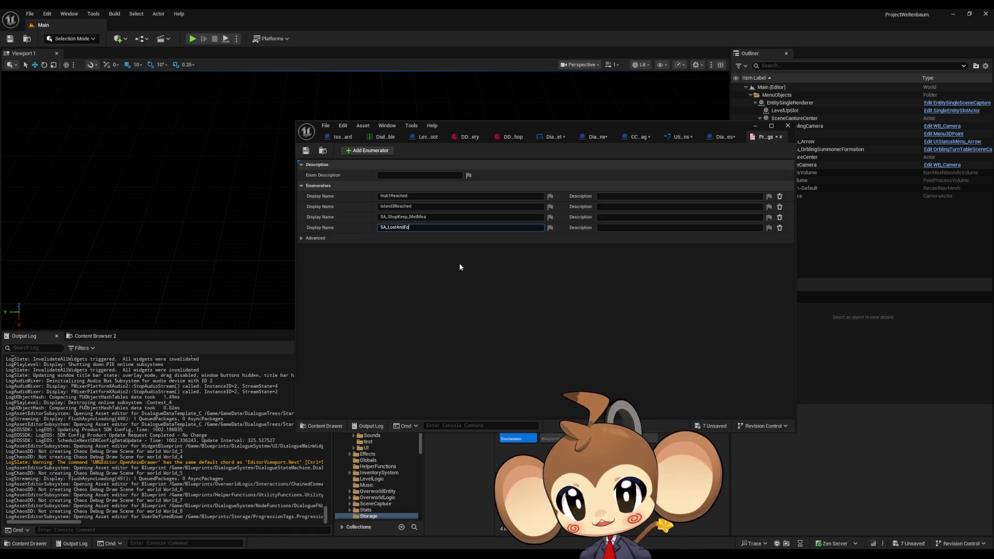
pyautogui.write('und_MetMira')
pyautogui.press('Return')
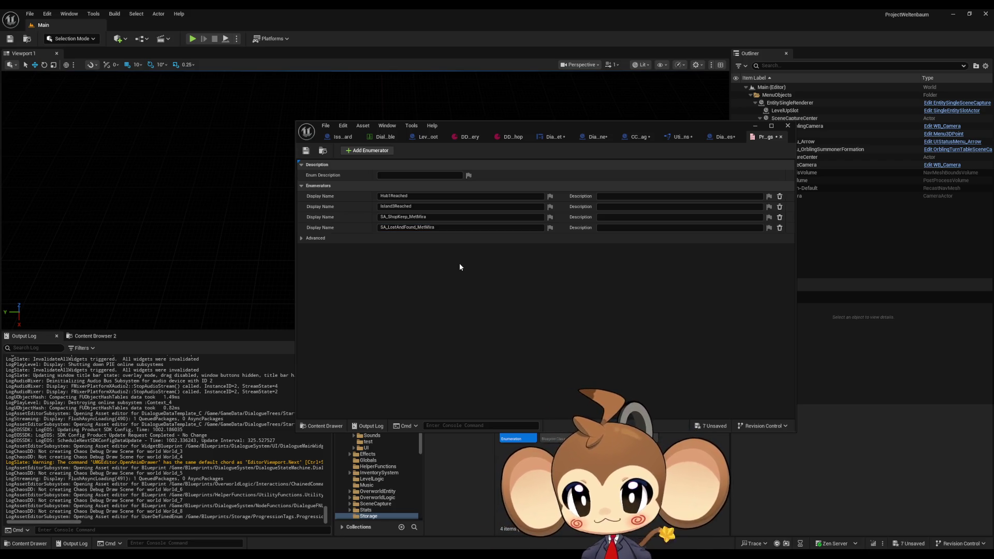
# Add a fifth enumerator and start typing its SA_ItemStorage name
pyautogui.click(361, 150)
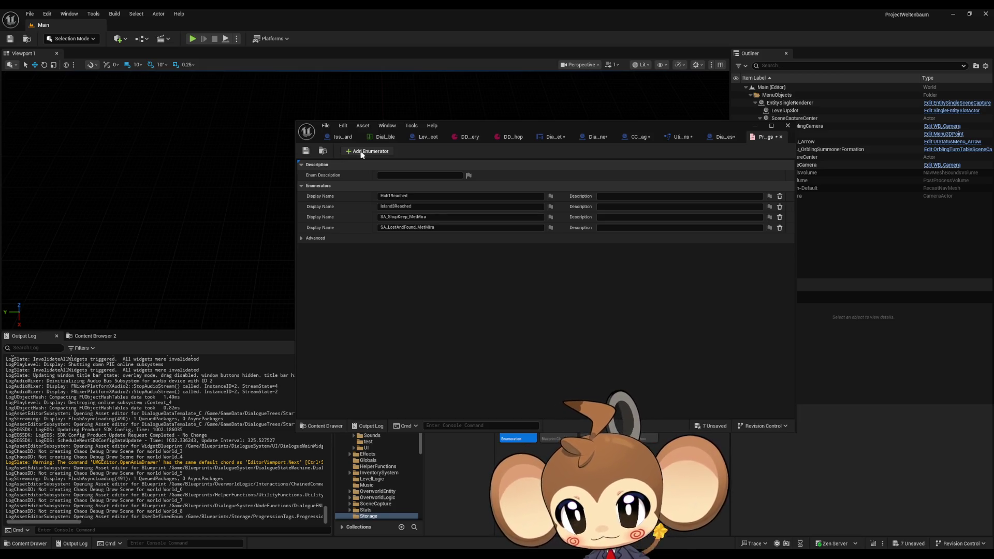
pyautogui.click(396, 238)
pyautogui.write('SA_St')
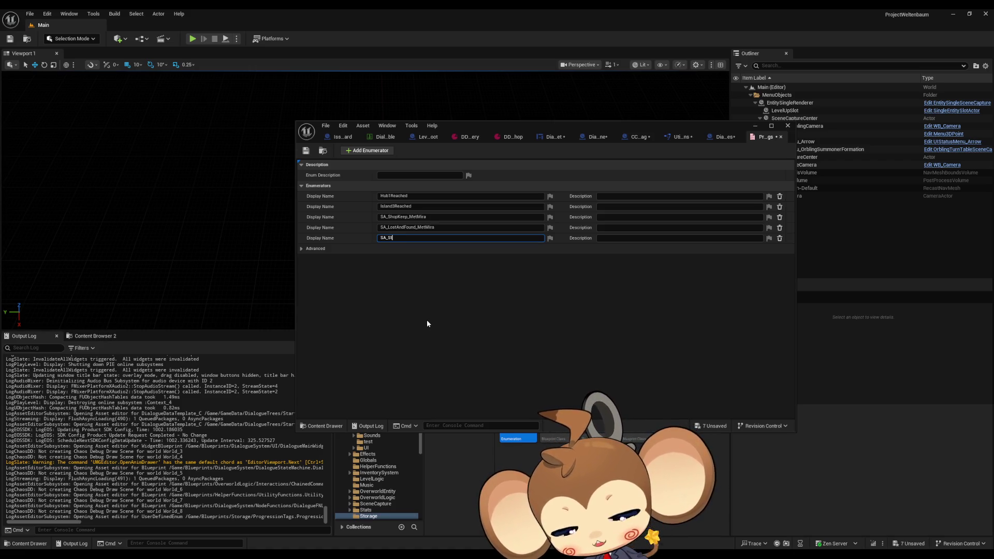
pyautogui.press('BackSpace')
pyautogui.press('BackSpace')
pyautogui.write('It')
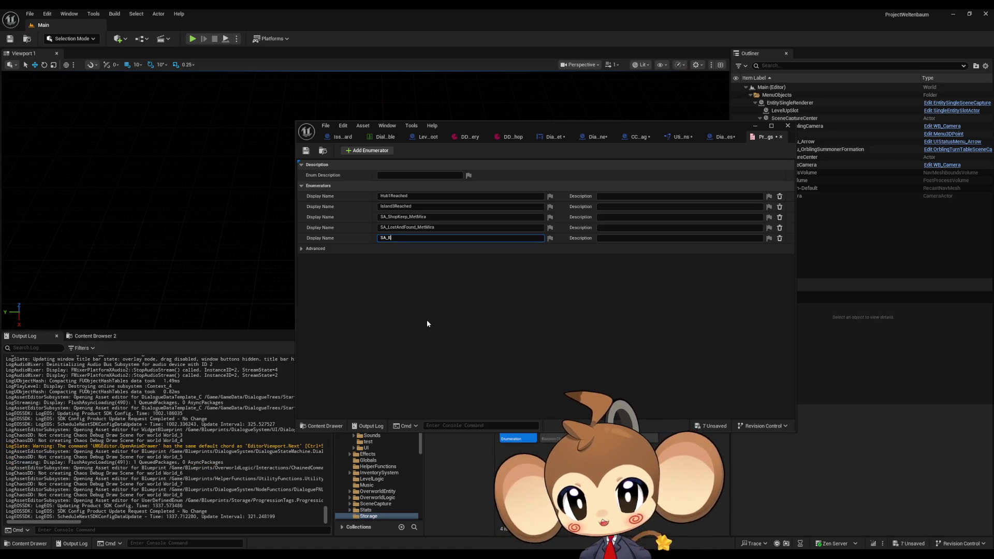
pyautogui.write('emStorage_Me')
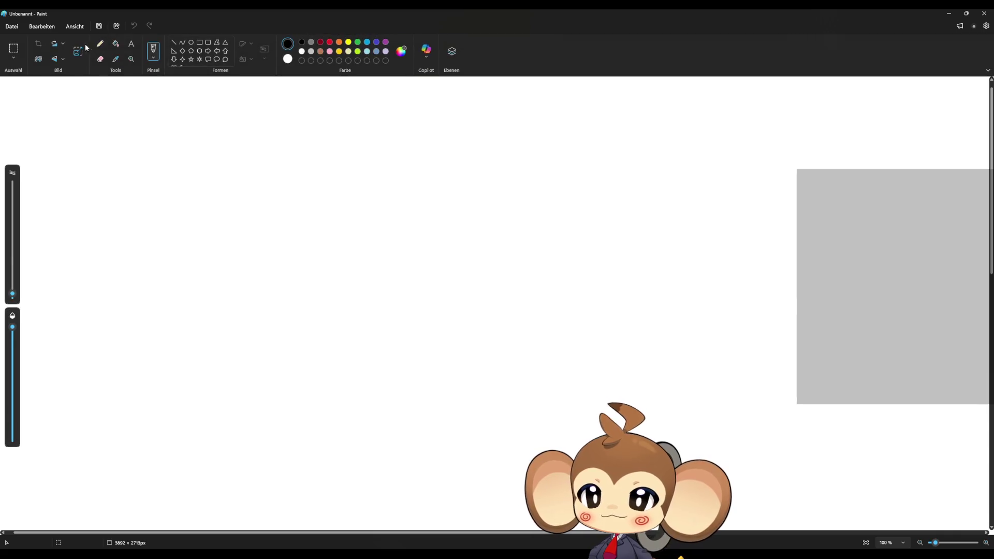
# Fill the whole canvas with black
pyautogui.click(116, 43)
pyautogui.click(228, 125)
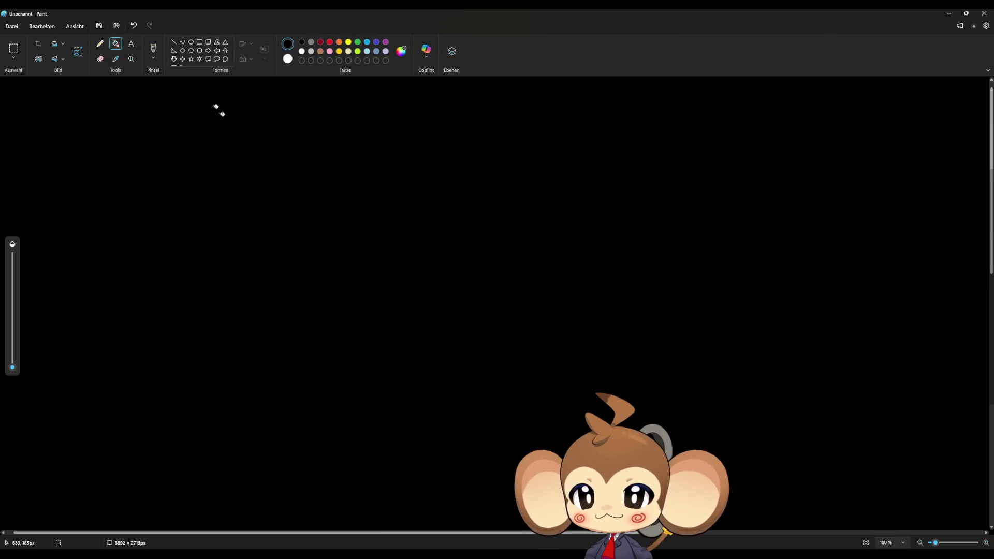
pyautogui.click(100, 43)
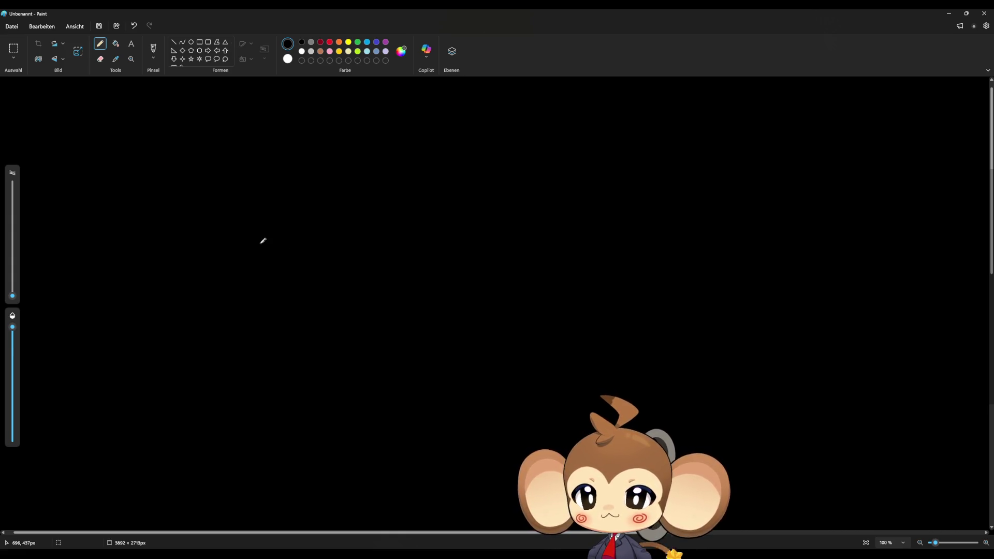
# Pencil six small circles in two rows of three, then undo them all
pyautogui.moveTo(270, 221); pyautogui.dragTo(264, 216)
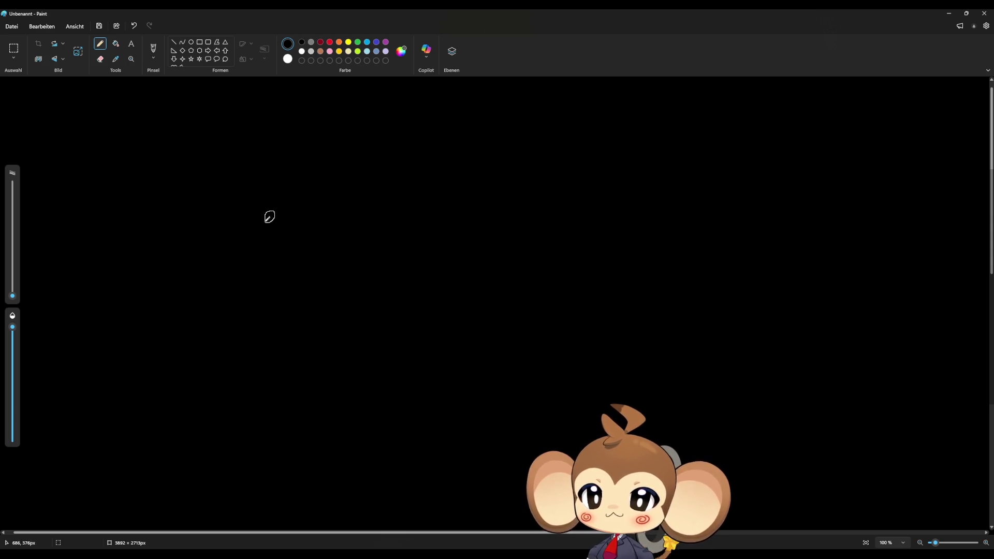
pyautogui.moveTo(267, 264)
pyautogui.mouseDown()
pyautogui.moveTo(277, 246)
pyautogui.moveTo(274, 259)
pyautogui.mouseUp()
pyautogui.moveTo(328, 212); pyautogui.dragTo(323, 256)
pyautogui.moveTo(364, 220); pyautogui.dragTo(367, 253)
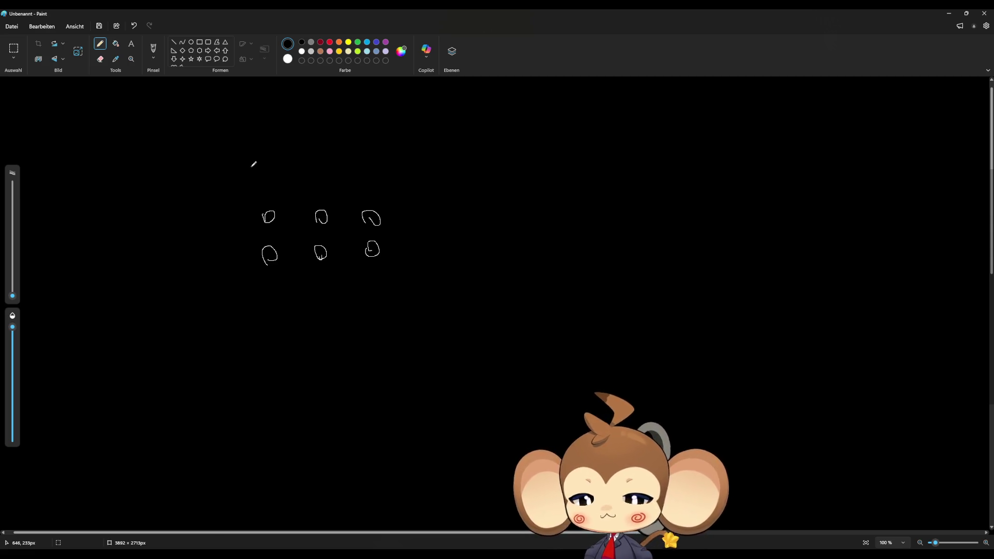
pyautogui.hotkey('ctrl', 'z')
pyautogui.hotkey('ctrl', 'z')
pyautogui.hotkey('ctrl', 'z')
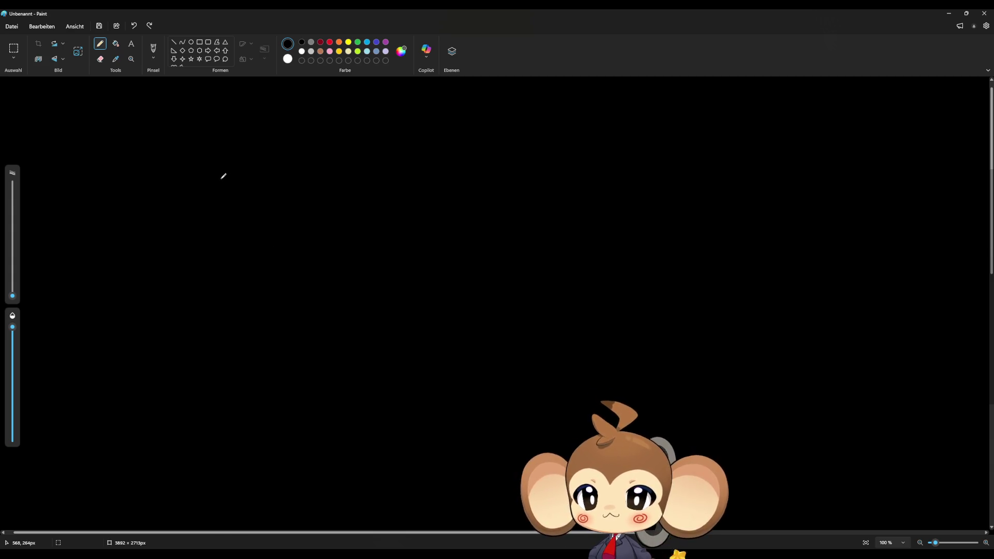
# Draw eight circles in two columns of four rows with the Pencil
pyautogui.moveTo(258, 169); pyautogui.dragTo(302, 168)
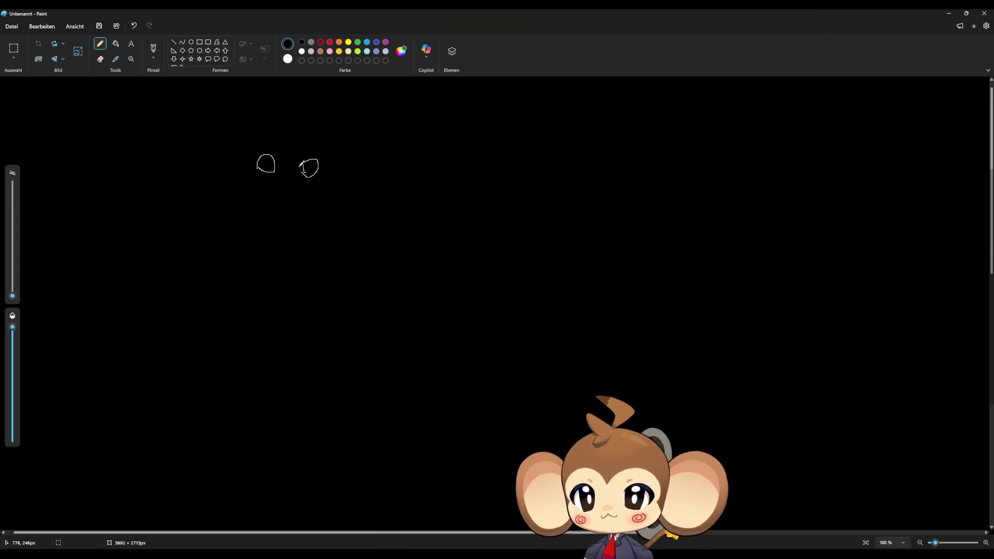
pyautogui.moveTo(266, 197); pyautogui.dragTo(307, 212)
pyautogui.moveTo(257, 254)
pyautogui.mouseDown()
pyautogui.moveTo(259, 236)
pyautogui.moveTo(253, 252)
pyautogui.moveTo(309, 259)
pyautogui.mouseUp()
pyautogui.moveTo(255, 297)
pyautogui.mouseDown()
pyautogui.moveTo(271, 278)
pyautogui.moveTo(254, 289)
pyautogui.mouseUp()
pyautogui.moveTo(318, 301); pyautogui.dragTo(313, 297)
# Handwrite 'Was there' beside row one and 'Knows Mira' beside row two
pyautogui.moveTo(130, 153)
pyautogui.mouseDown()
pyautogui.moveTo(161, 154)
pyautogui.moveTo(163, 172)
pyautogui.moveTo(182, 172)
pyautogui.mouseUp()
pyautogui.moveTo(179, 164); pyautogui.dragTo(227, 164)
pyautogui.moveTo(131, 207); pyautogui.dragTo(243, 213)
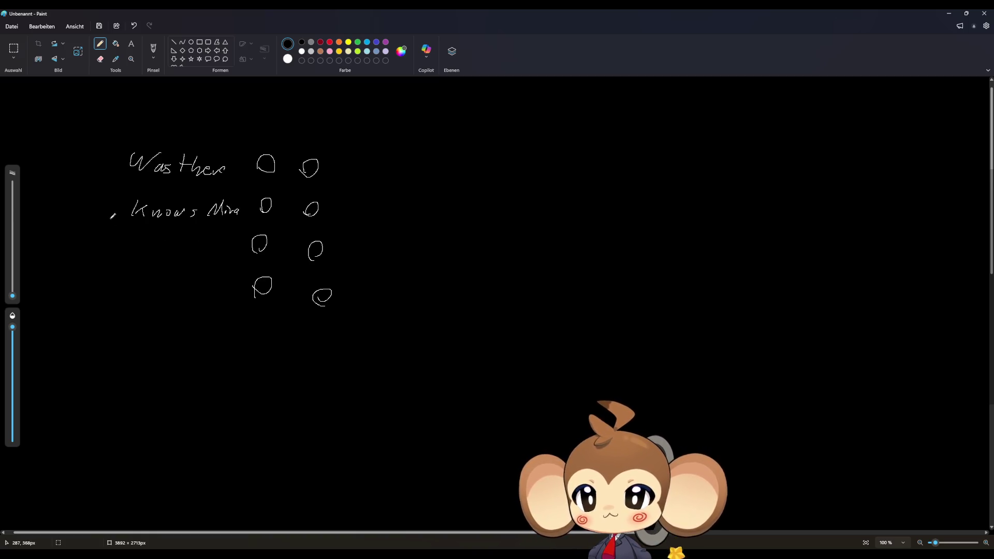
# Handwrite a short prefix in front of the 'Knows Mira' label
pyautogui.moveTo(77, 202); pyautogui.dragTo(77, 219)
pyautogui.moveTo(73, 202); pyautogui.dragTo(113, 218)
pyautogui.click(93, 215)
pyautogui.click(114, 210)
# Handwrite 'Beat Boss?' beside row three, undoing one miswritten letter
pyautogui.moveTo(94, 261)
pyautogui.mouseDown()
pyautogui.moveTo(103, 255)
pyautogui.moveTo(98, 268)
pyautogui.moveTo(111, 248)
pyautogui.moveTo(140, 257)
pyautogui.mouseUp()
pyautogui.hotkey('ctrl', 'z')
pyautogui.moveTo(136, 248); pyautogui.dragTo(161, 257)
pyautogui.moveTo(181, 252); pyautogui.dragTo(200, 257)
pyautogui.moveTo(213, 246); pyautogui.dragTo(220, 251)
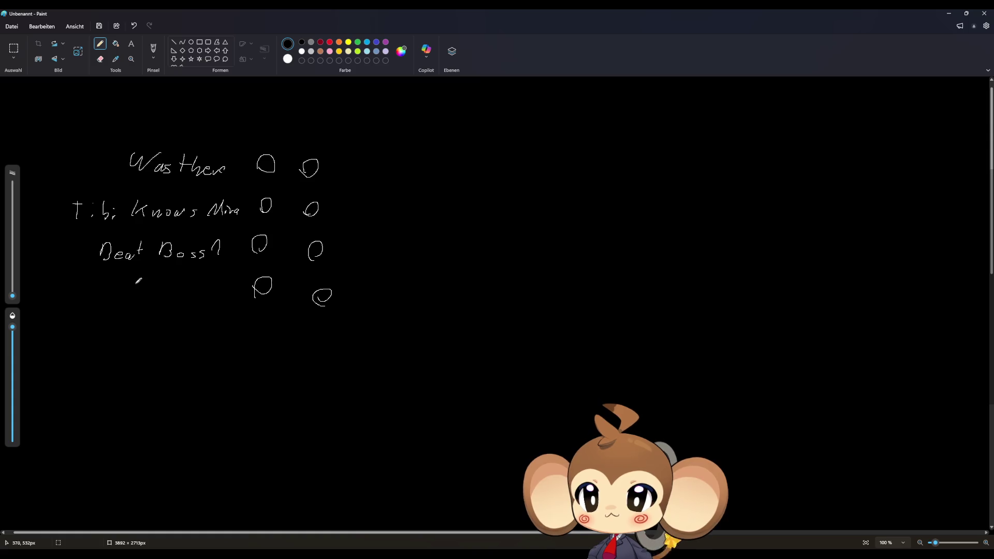
# Start the fourth-row label, writing 'Has' and the beginning of what follows
pyautogui.moveTo(97, 285); pyautogui.dragTo(102, 300)
pyautogui.moveTo(118, 295); pyautogui.dragTo(212, 297)
pyautogui.moveTo(220, 287)
pyautogui.mouseDown()
pyautogui.moveTo(216, 303)
pyautogui.moveTo(224, 299)
pyautogui.mouseUp()
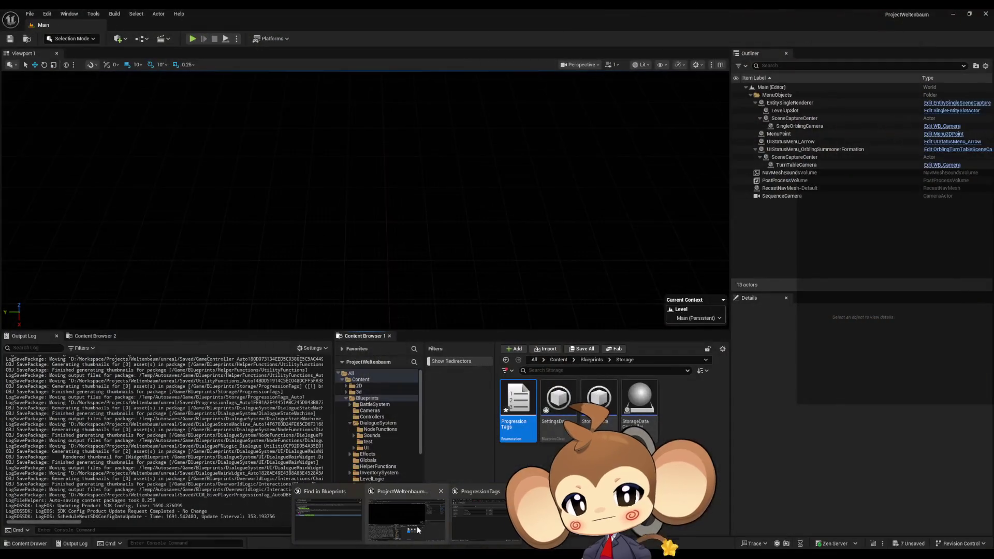
# Return to the Unreal Engine editor showing the ProgressionTags enum
pyautogui.click(418, 529)
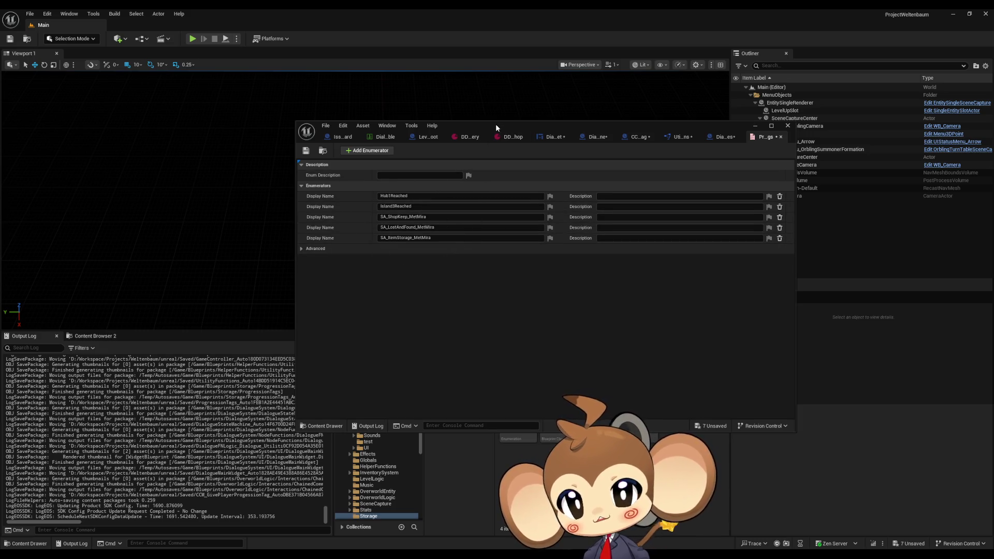
# Open the StorageData Blueprint from the Content Browser and scroll through its defaults
pyautogui.moveTo(496, 123); pyautogui.dragTo(376, 46)
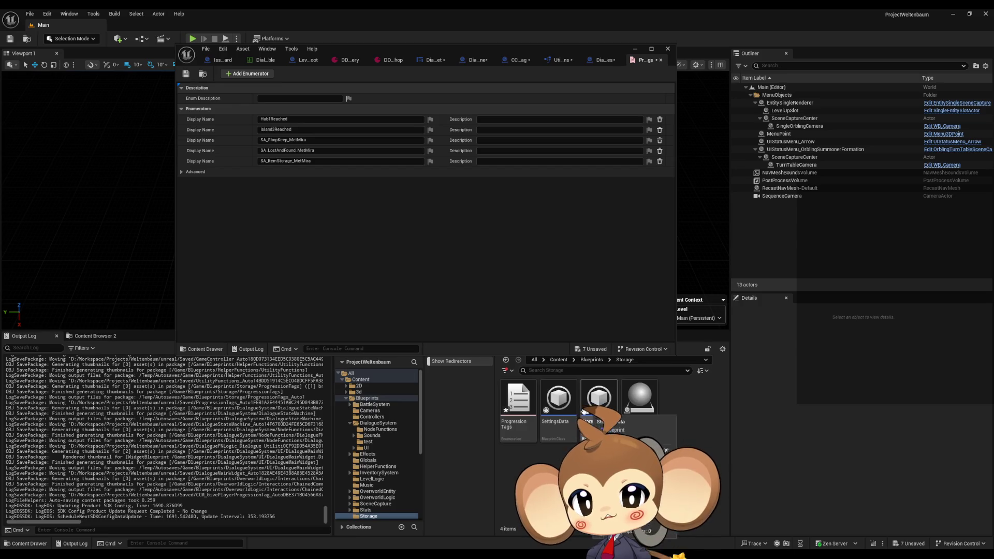
pyautogui.doubleClick(598, 398)
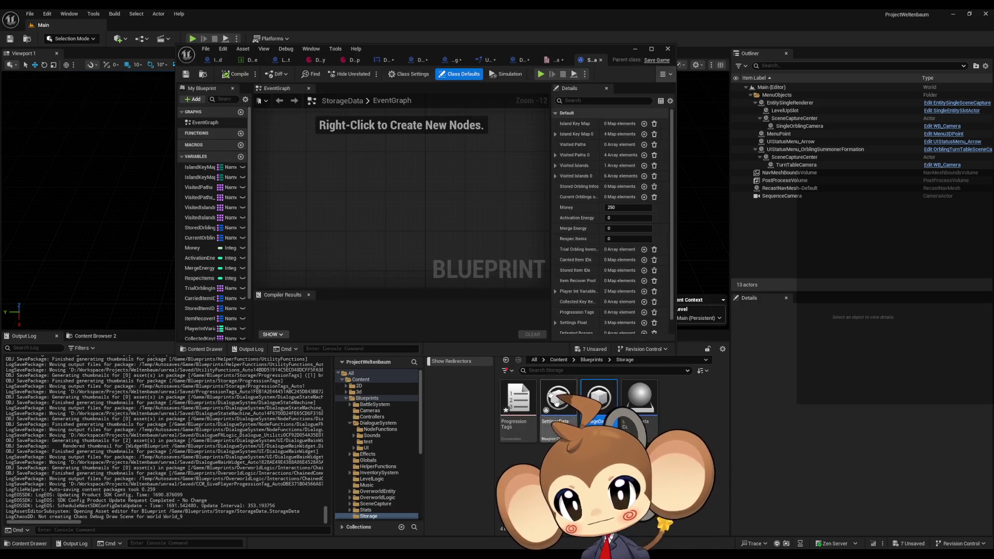
pyautogui.scroll(-3, 216, 261)
pyautogui.scroll(3, 210, 279)
pyautogui.scroll(-3, 216, 218)
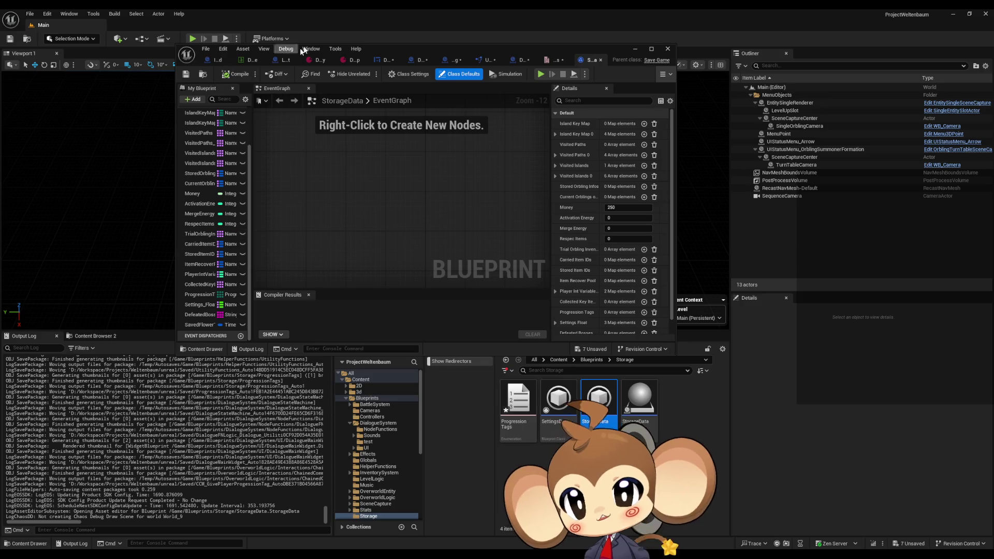
# Detach the ProgressionTags enum into its own window and select the Hub1Reached name
pyautogui.moveTo(377, 48)
pyautogui.mouseDown()
pyautogui.moveTo(555, 43)
pyautogui.moveTo(553, 61)
pyautogui.moveTo(353, 95)
pyautogui.mouseUp()
pyautogui.moveTo(531, 108)
pyautogui.mouseDown()
pyautogui.moveTo(528, 120)
pyautogui.moveTo(689, 144)
pyautogui.moveTo(740, 102)
pyautogui.mouseUp()
pyautogui.click(753, 161)
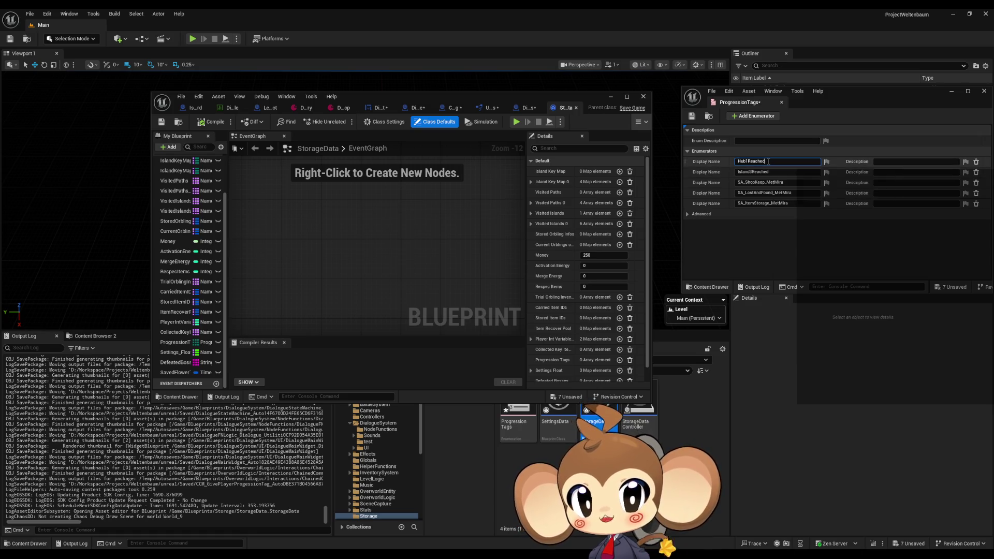
# From the DialogueFNLogic_Dialogue_Utilities Find Results, search all Blueprints for Hub1Reached
pyautogui.click(520, 106)
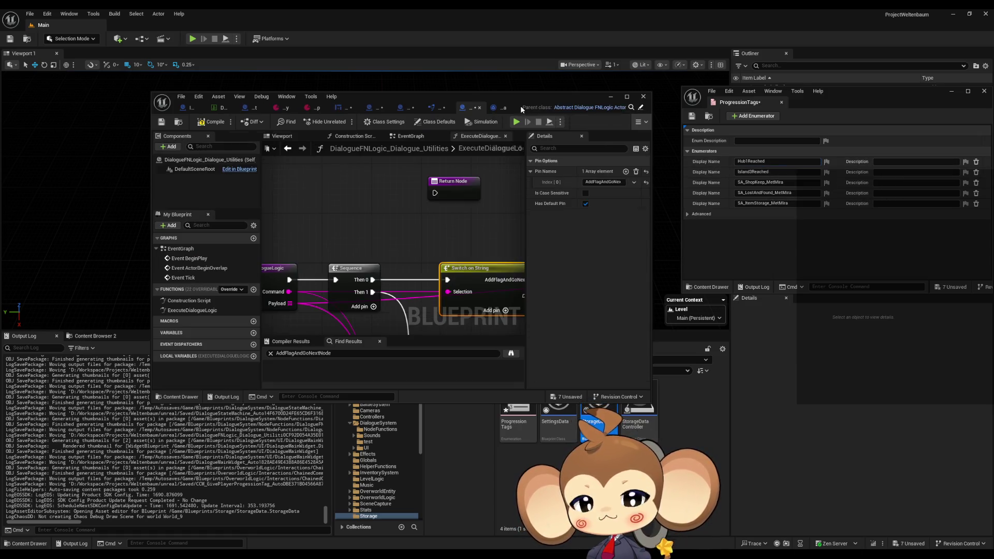
pyautogui.click(334, 355)
pyautogui.write('Hub1Reached')
pyautogui.click(510, 355)
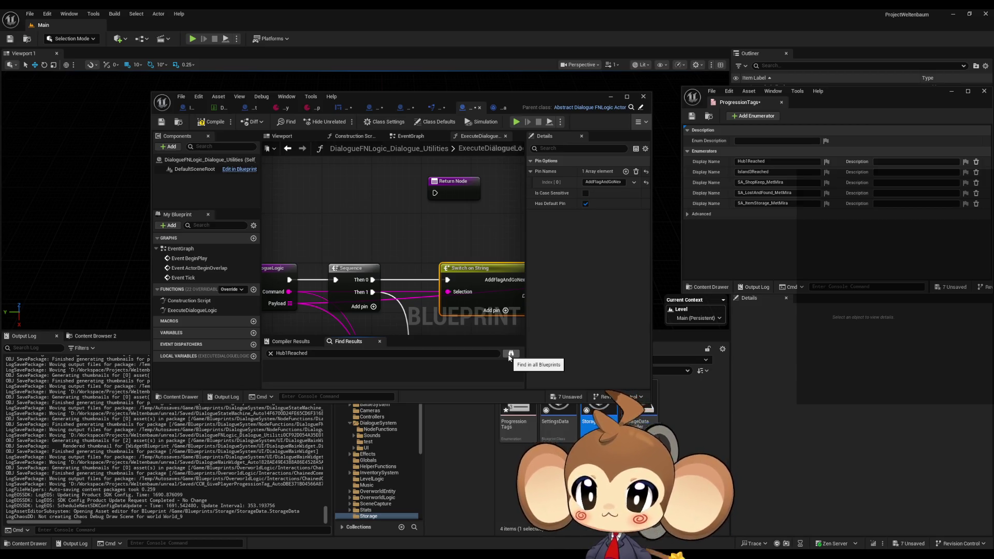
pyautogui.moveTo(375, 94); pyautogui.dragTo(278, 35)
# Search the whole Content folder for 'progress' assets
pyautogui.click(613, 369)
pyautogui.write('pl')
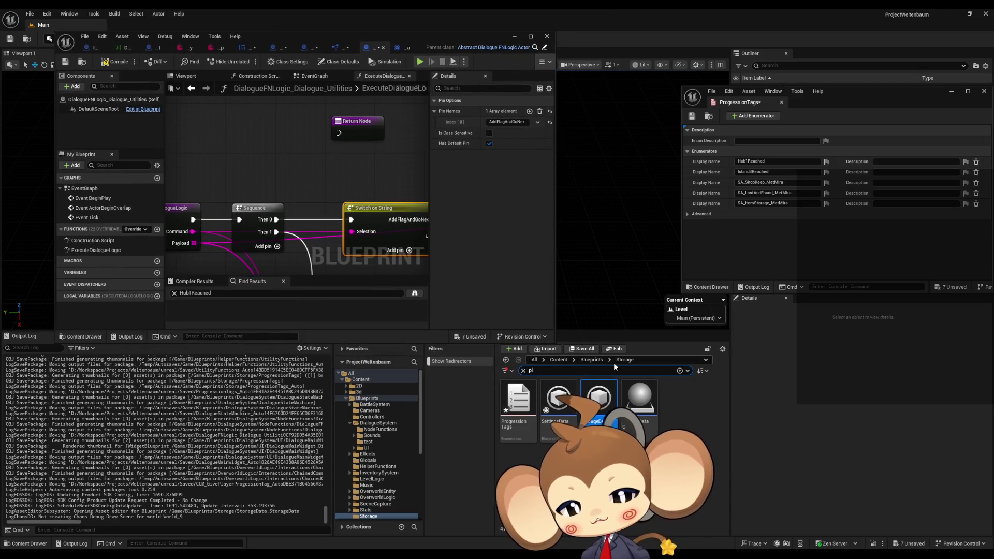
pyautogui.write('ayer prog')
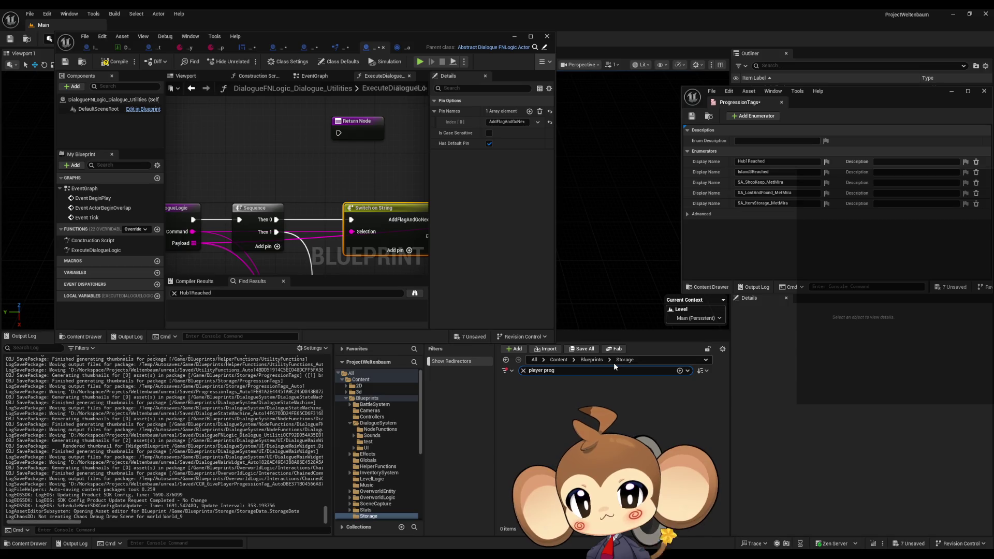
pyautogui.click(559, 360)
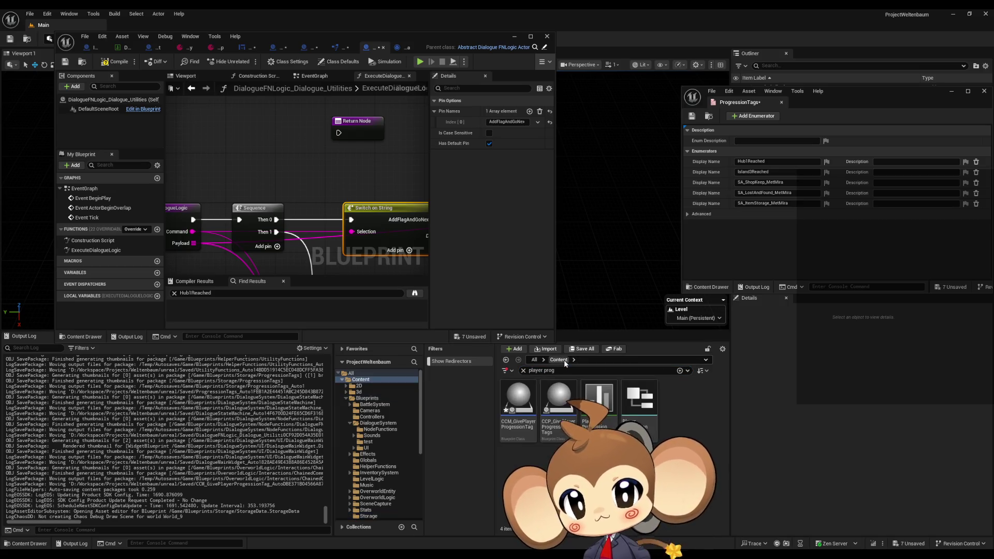
pyautogui.click(609, 367)
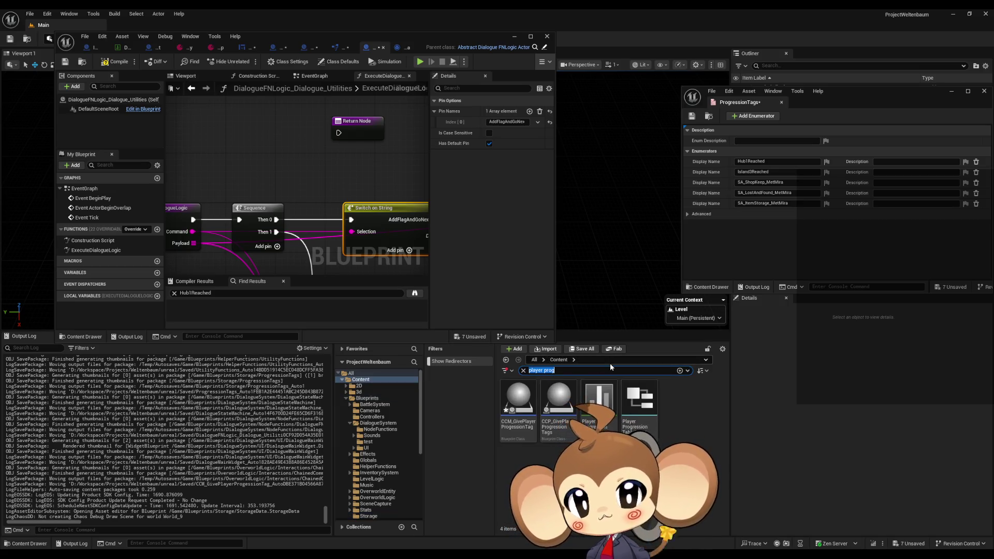
pyautogui.write('player')
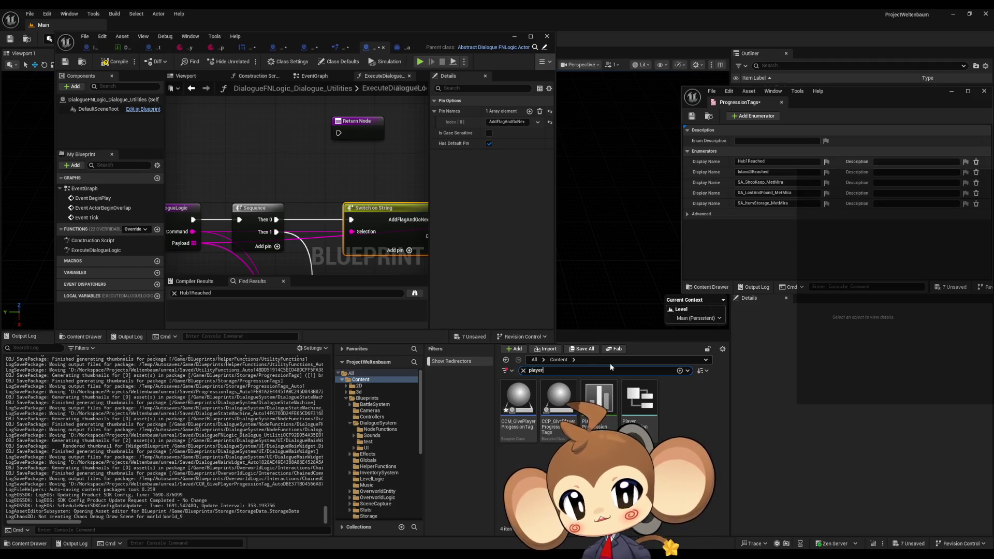
pyautogui.press('BackSpace')
pyautogui.press('BackSpace')
pyautogui.press('BackSpace')
pyautogui.write('progress')
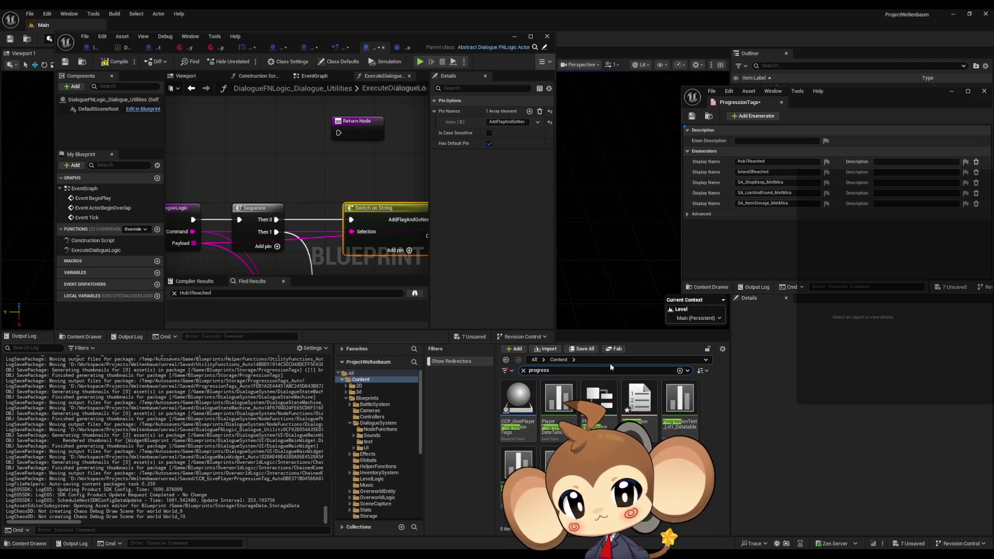
# Open PlayerProgressionTableStruct to view its variables, then open ProgressionTest_Lvl1_Datatable
pyautogui.doubleClick(603, 409)
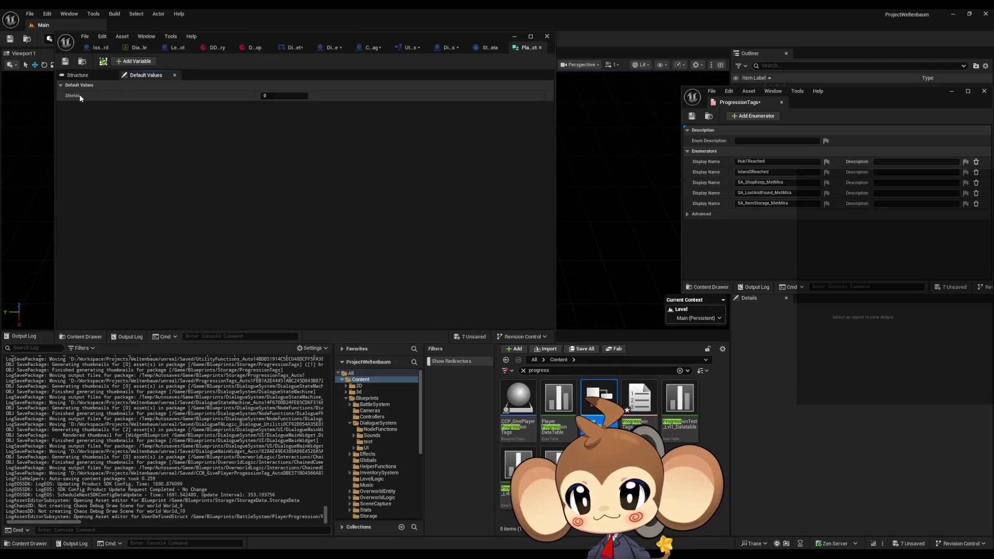
pyautogui.click(83, 75)
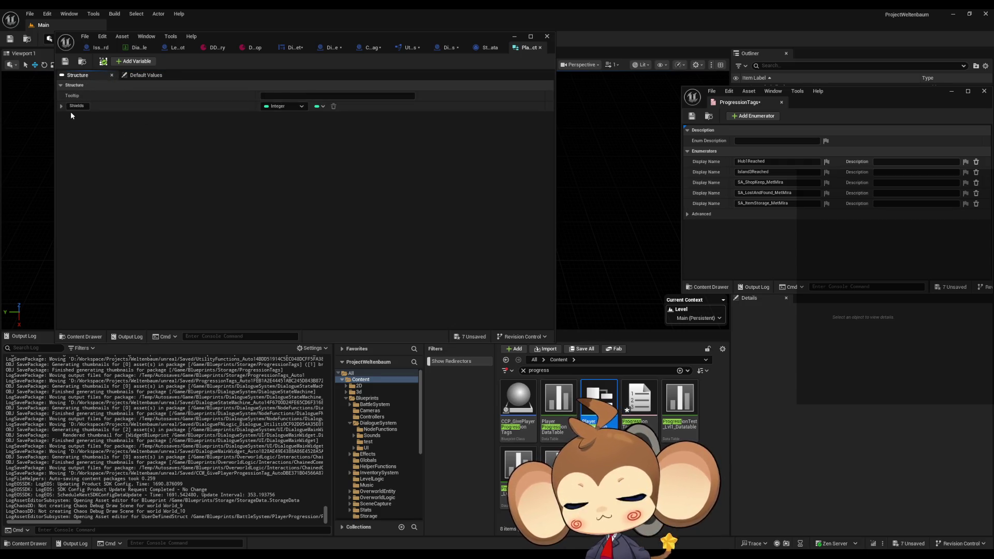
pyautogui.click(687, 400)
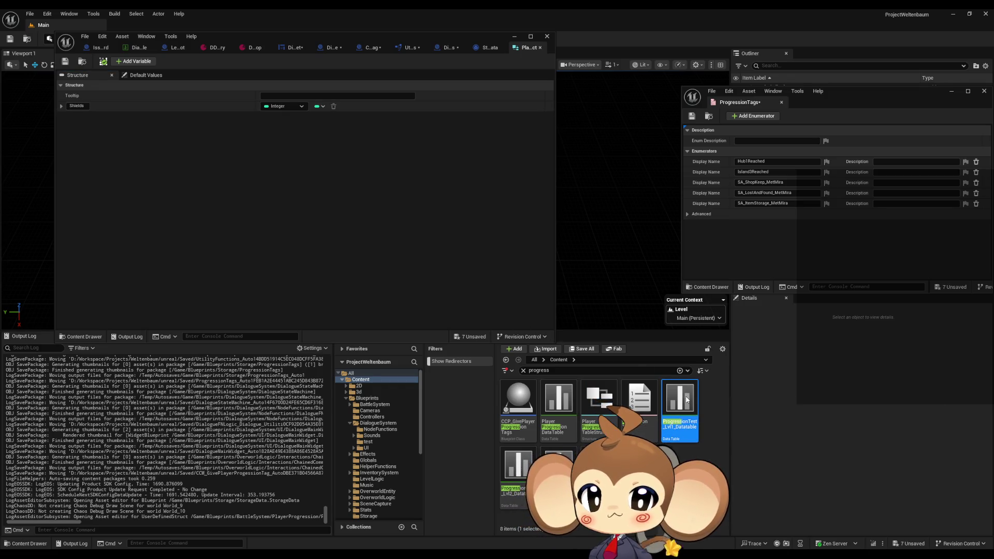
pyautogui.doubleClick(687, 400)
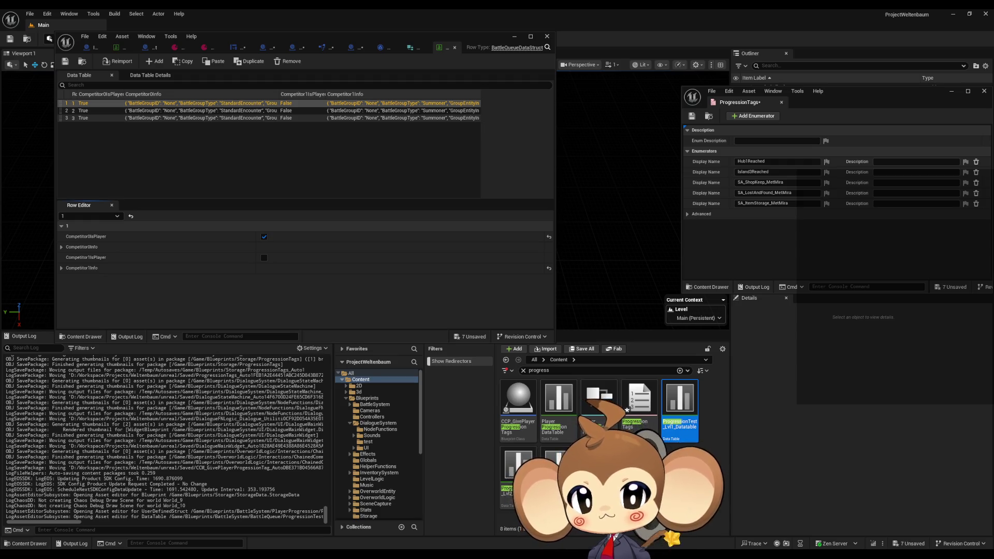
# Check the ProgressionTags enum's Island3Reached entry, then return to the StorageData blueprint
pyautogui.doubleClick(635, 414)
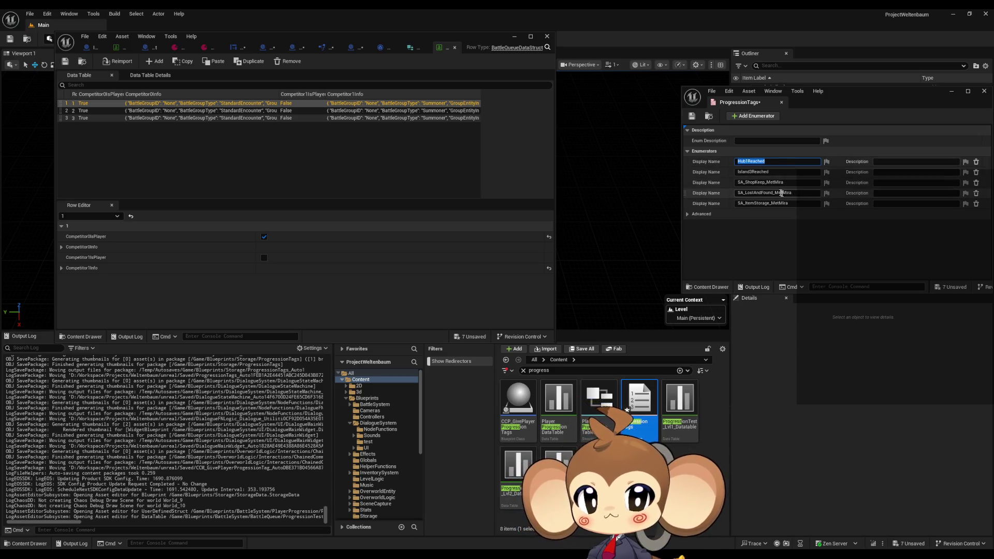
pyautogui.click(764, 173)
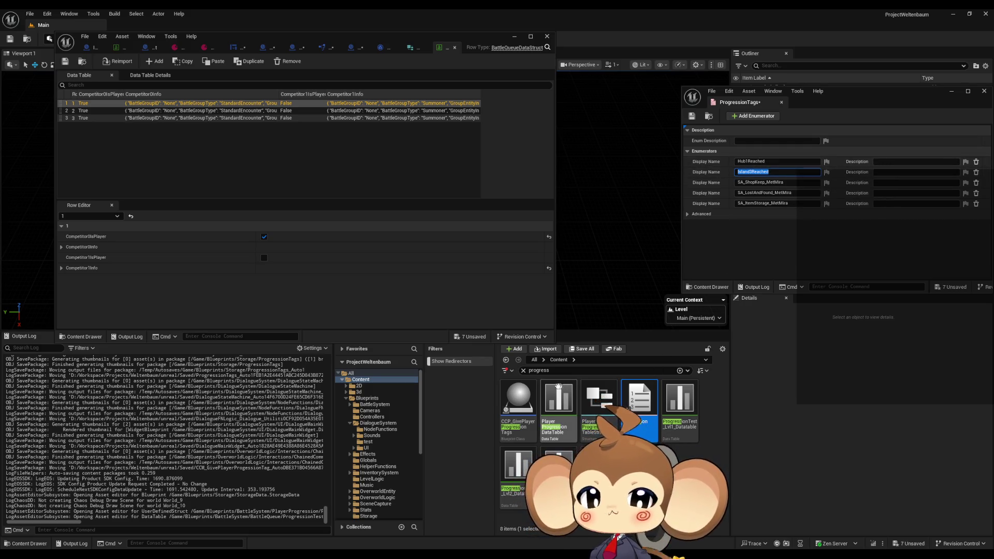
pyautogui.moveTo(557, 383)
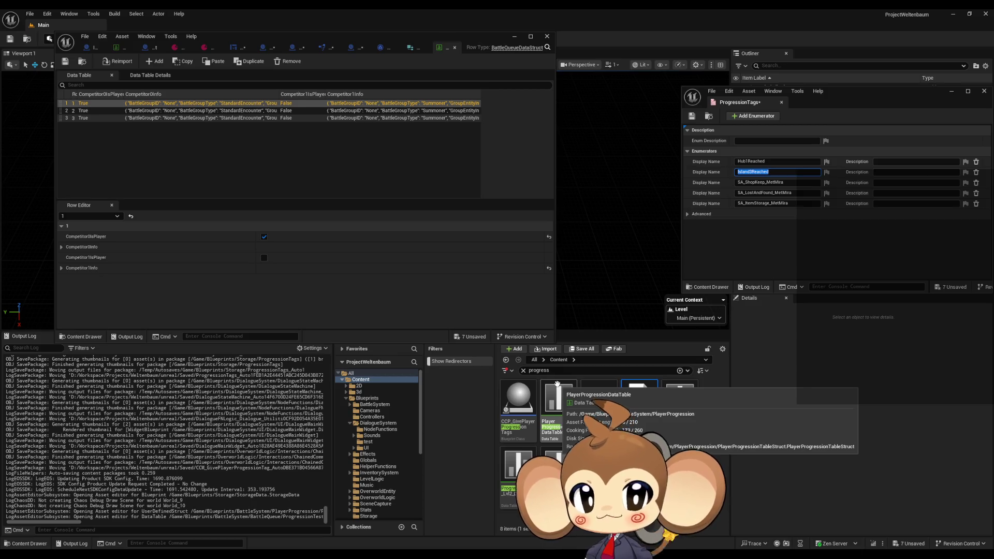
pyautogui.click(561, 371)
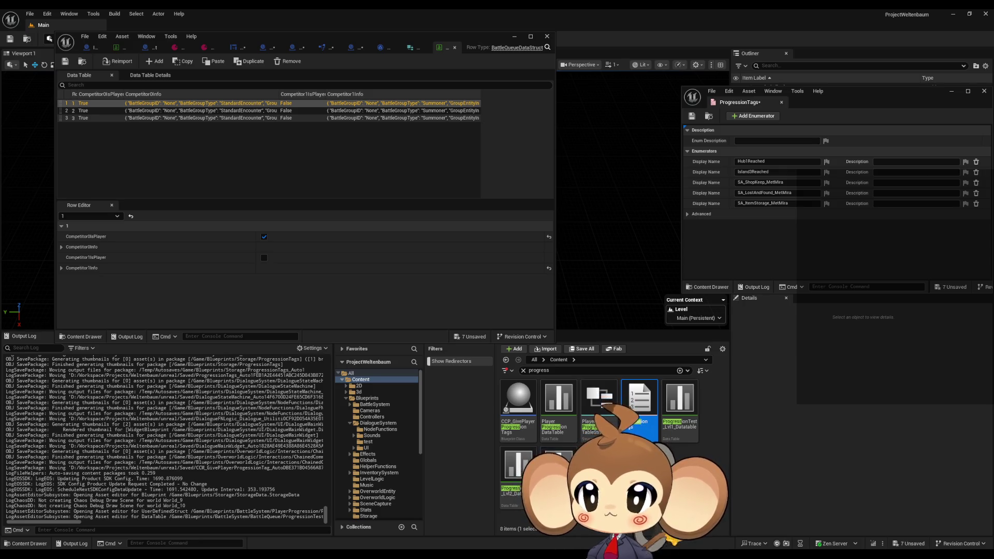
pyautogui.click(383, 47)
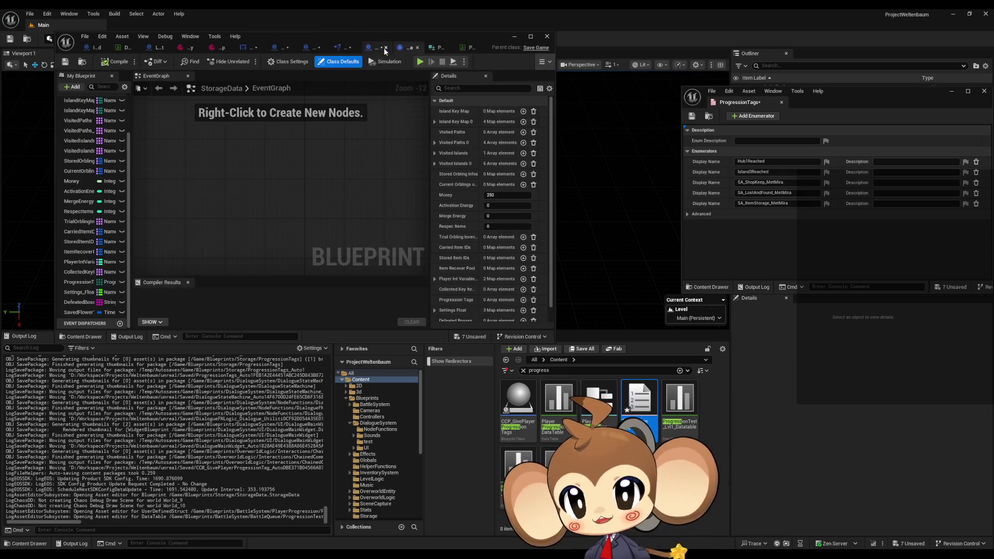
# Inspect the SavedFlowerTime and DefeatedBosses variables, then clear the 'progress' search filter
pyautogui.click(78, 312)
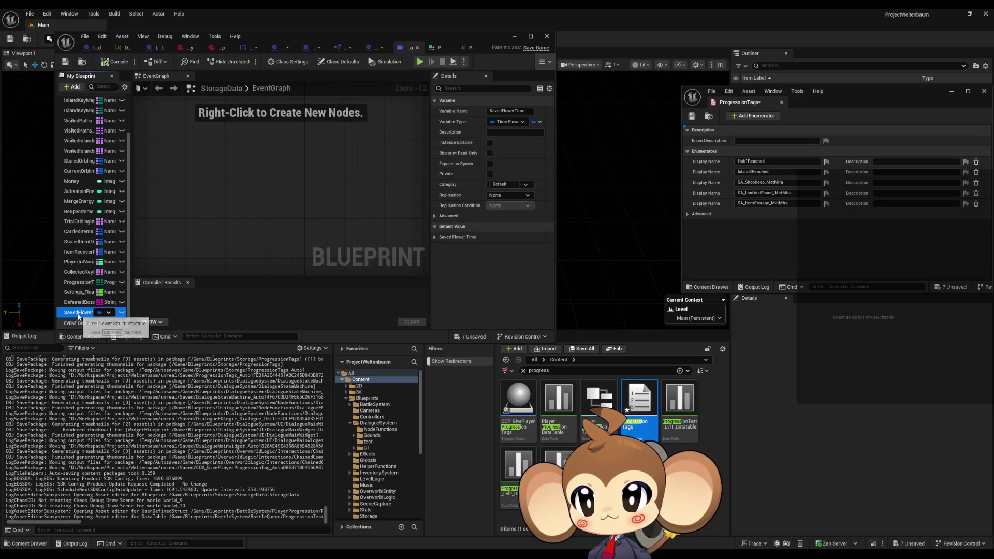
pyautogui.click(435, 237)
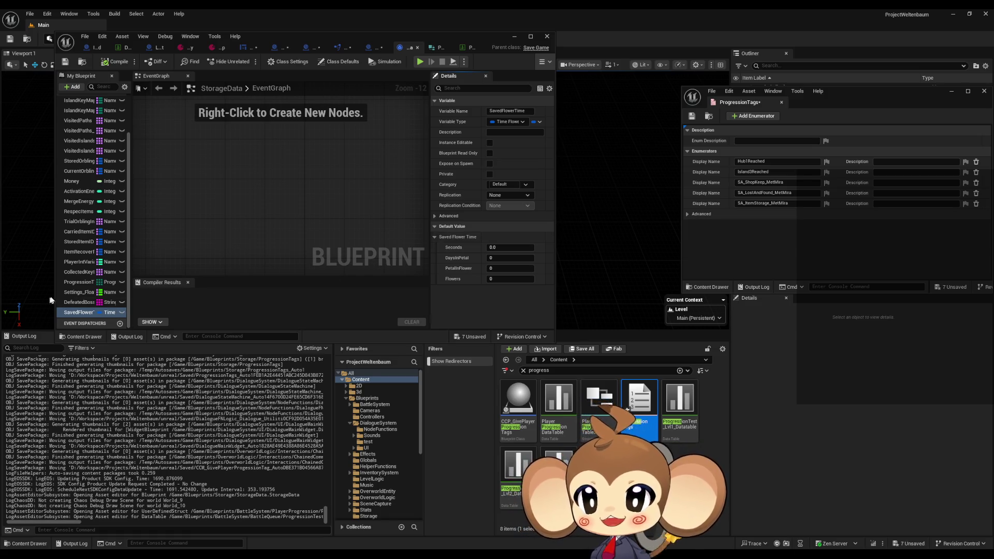
pyautogui.click(76, 302)
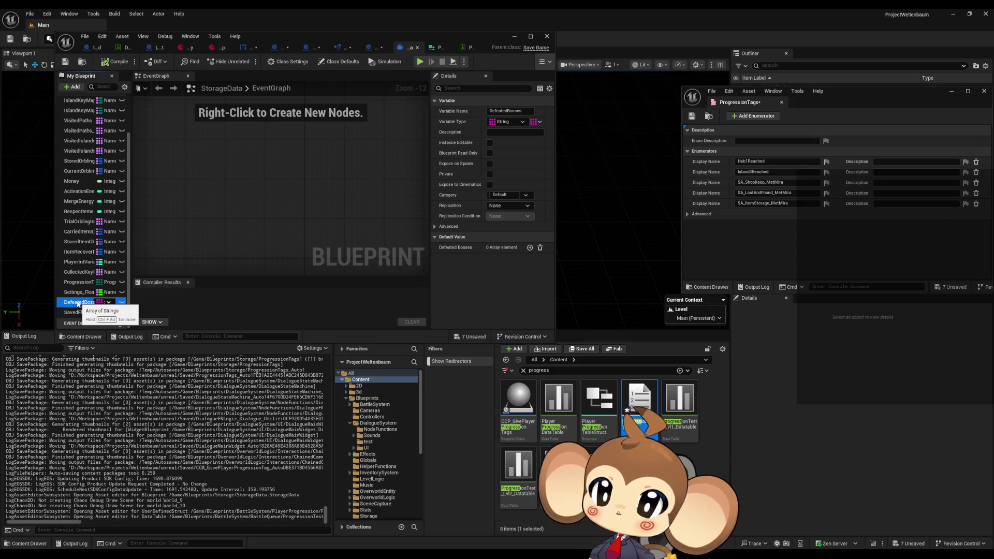
pyautogui.click(528, 371)
pyautogui.click(524, 370)
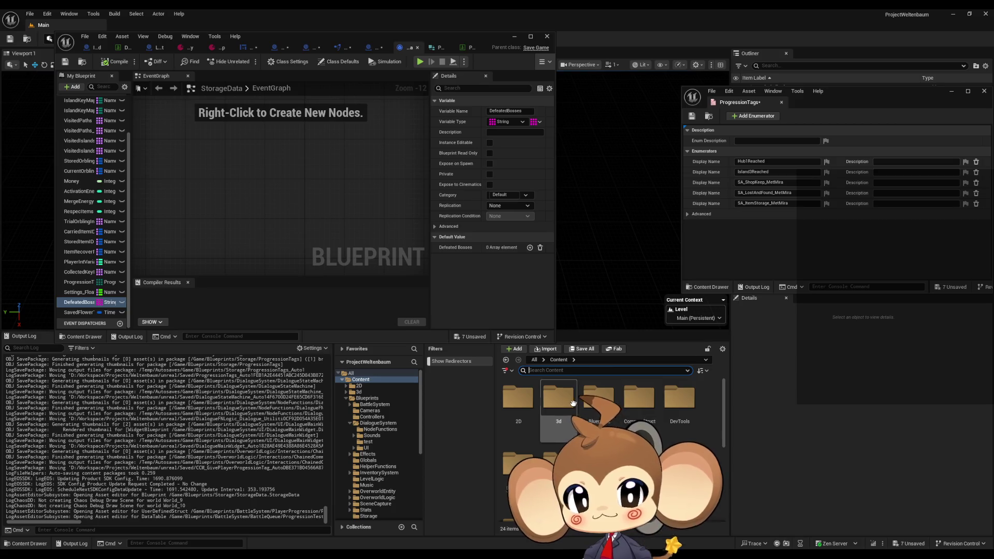
# Open the ArenaMenu widget from Content/UI/ArenaMenu in Graph view, glancing at the ArenaMenuMode enum
pyautogui.scroll(-2, 648, 424)
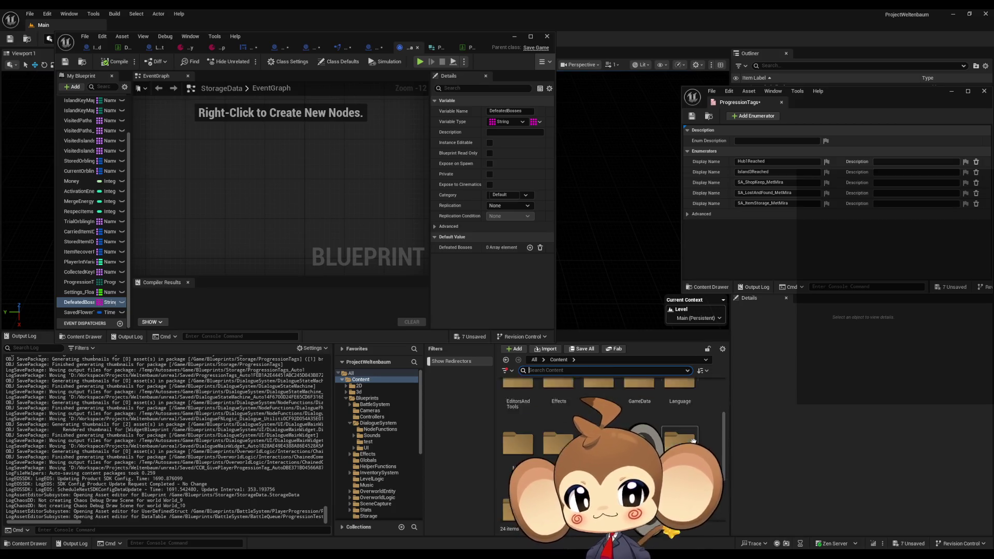
pyautogui.doubleClick(558, 487)
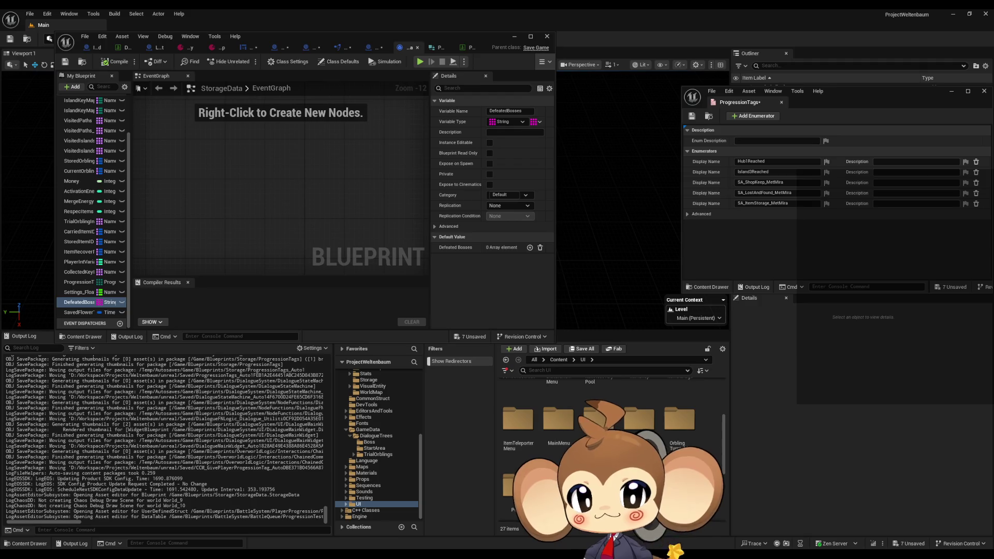
pyautogui.scroll(1, 563, 416)
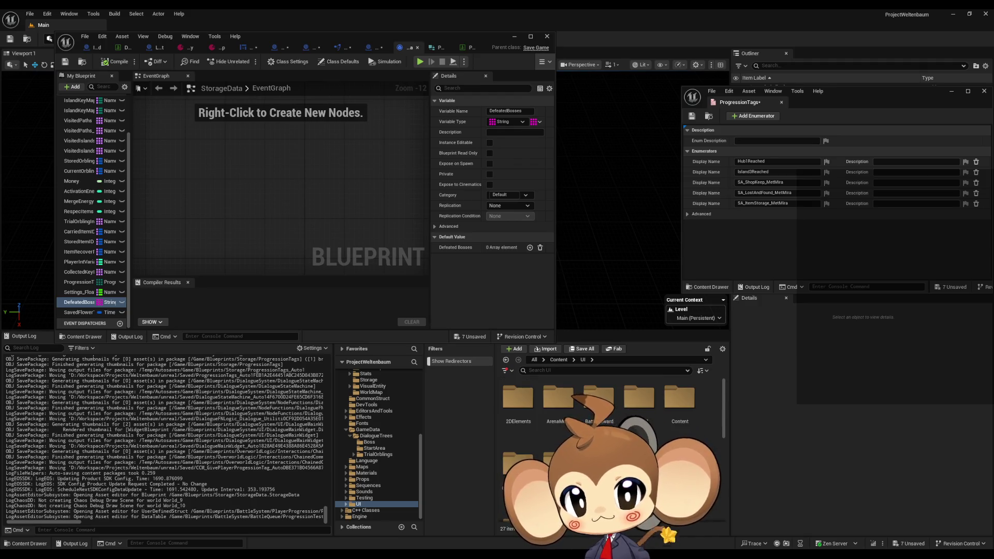
pyautogui.doubleClick(563, 415)
pyautogui.doubleClick(529, 406)
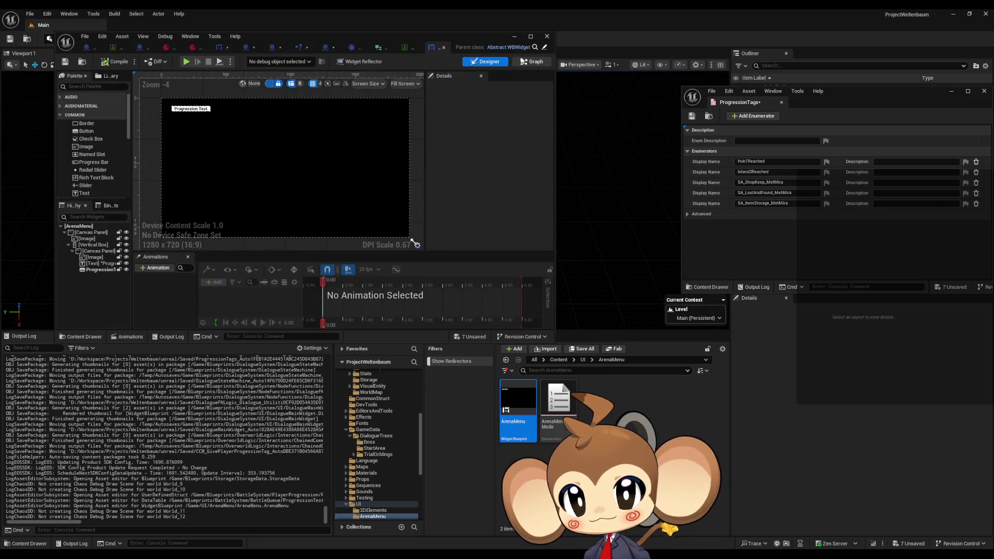
pyautogui.click(533, 62)
pyautogui.doubleClick(558, 407)
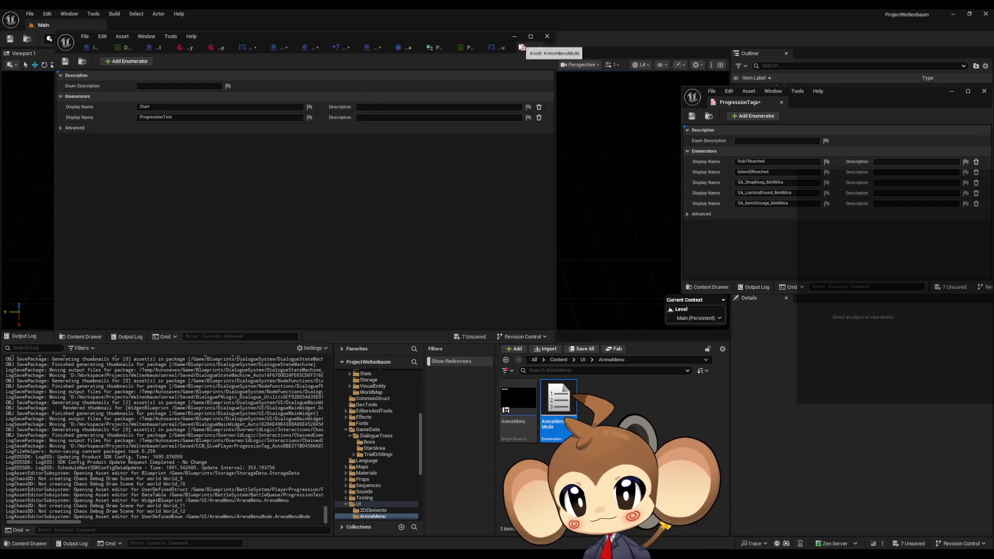
pyautogui.click(494, 48)
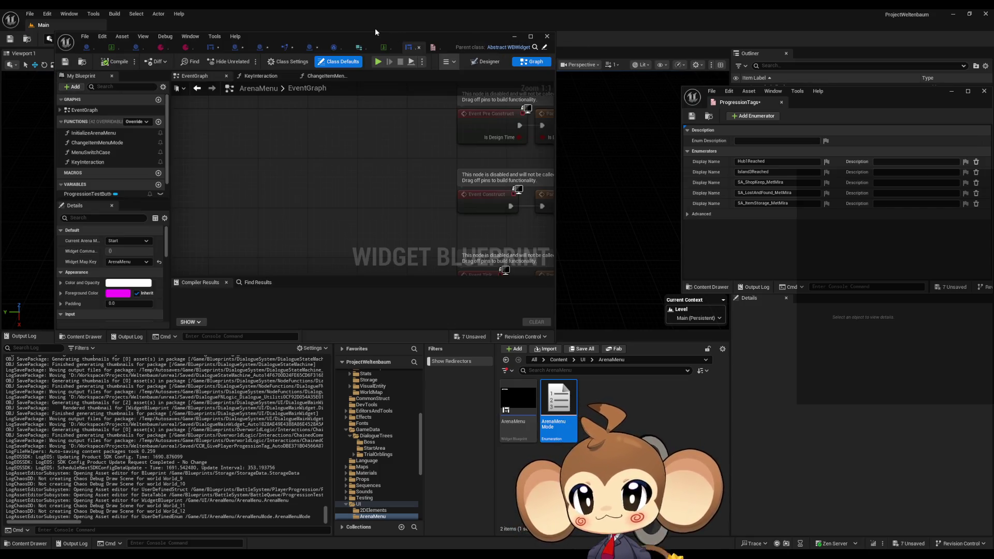
# Maximize ArenaMenu and browse the ChangeItemMenuMode, InitializeArenaMenu and MenuSwitchCase function graphs
pyautogui.doubleClick(370, 35)
pyautogui.scroll(-2, 478, 272)
pyautogui.scroll(2, 517, 269)
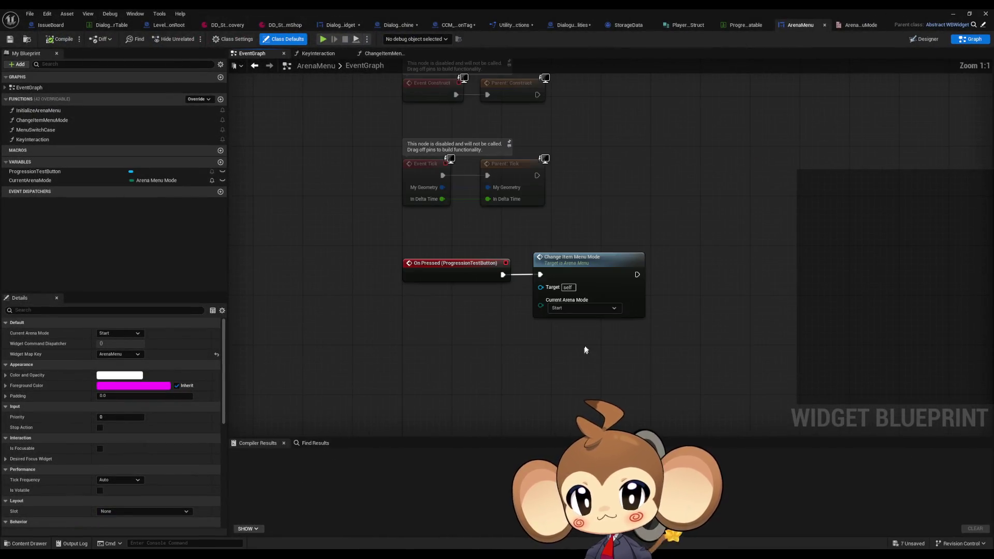
pyautogui.doubleClick(40, 120)
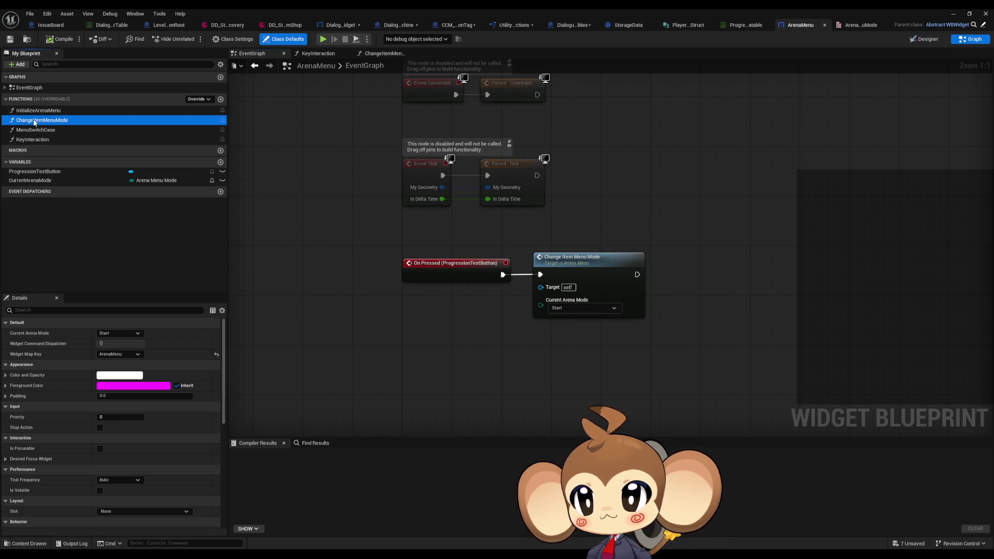
pyautogui.doubleClick(37, 111)
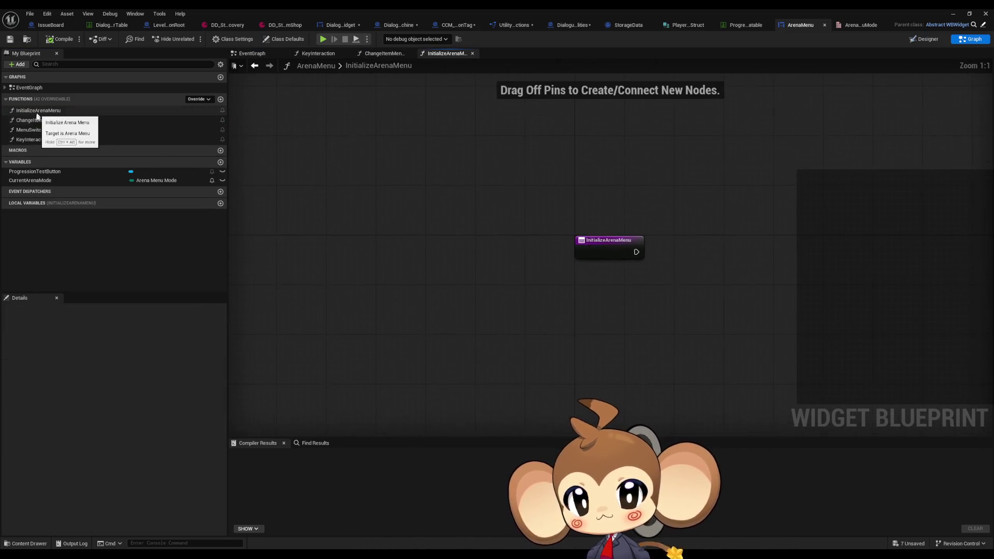
pyautogui.doubleClick(33, 130)
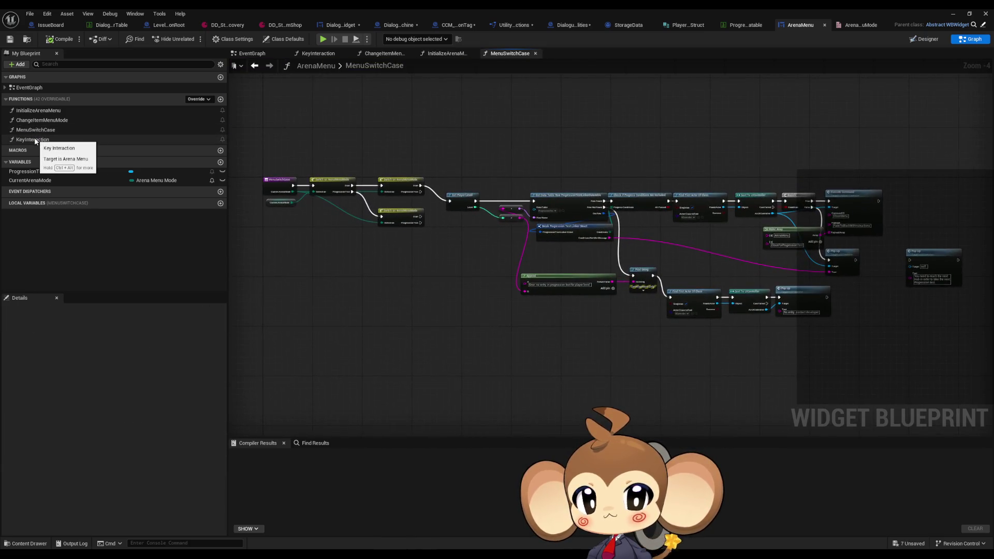
# Find the Check If Progress Conditions Are Included call in MenuSwitchCase and open its definition
pyautogui.scroll(4, 424, 209)
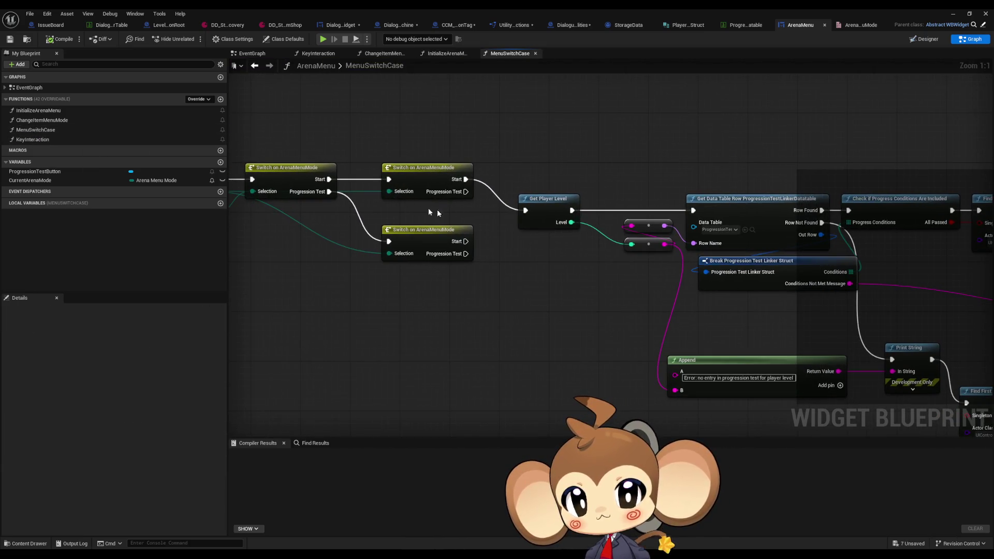
pyautogui.moveTo(513, 222); pyautogui.dragTo(721, 248)
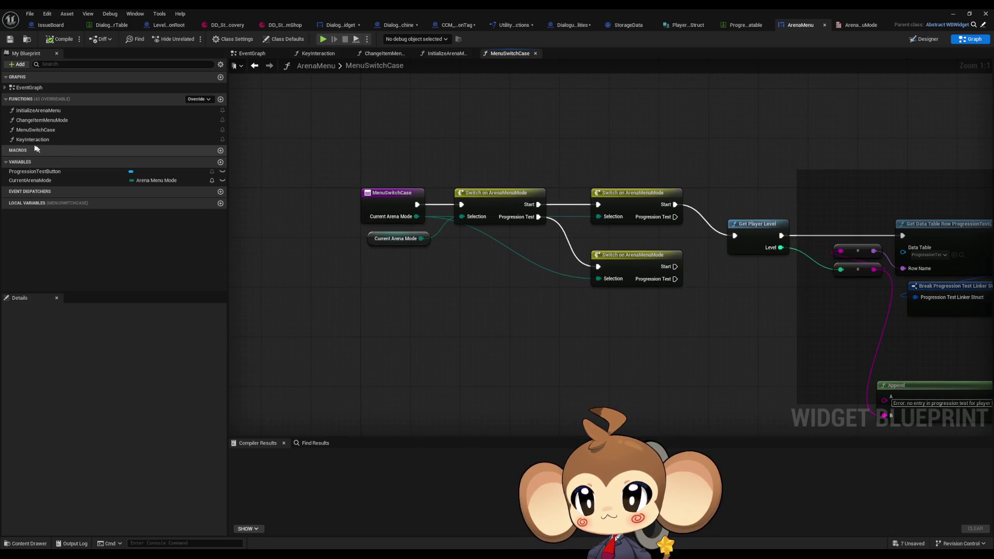
pyautogui.moveTo(763, 219); pyautogui.dragTo(248, 164)
pyautogui.moveTo(648, 225)
pyautogui.mouseDown()
pyautogui.moveTo(510, 205)
pyautogui.moveTo(531, 204)
pyautogui.moveTo(578, 234)
pyautogui.moveTo(518, 259)
pyautogui.mouseUp()
pyautogui.moveTo(578, 133); pyautogui.dragTo(624, 209)
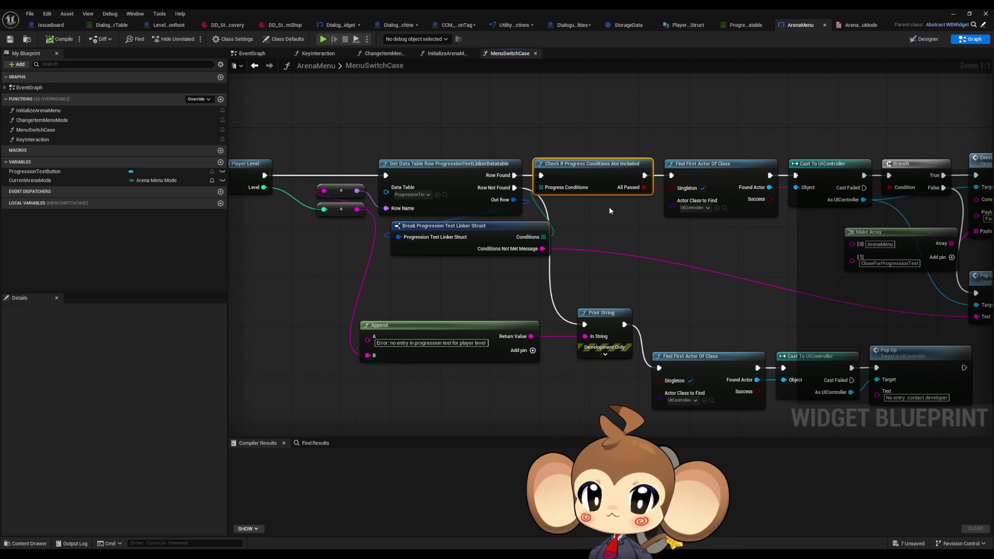
pyautogui.doubleClick(583, 171)
pyautogui.moveTo(573, 173)
pyautogui.mouseDown()
pyautogui.moveTo(553, 167)
pyautogui.moveTo(587, 179)
pyautogui.moveTo(436, 149)
pyautogui.moveTo(502, 155)
pyautogui.mouseUp()
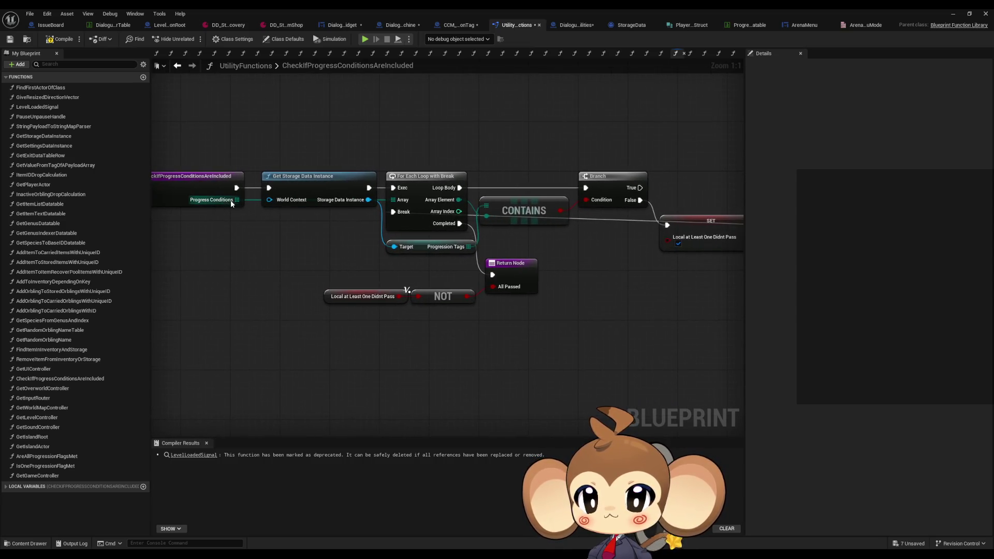
# Step back and forward through graph history, then open ProgressionTestLinkerDatatable from ProgressionTestData
pyautogui.click(177, 66)
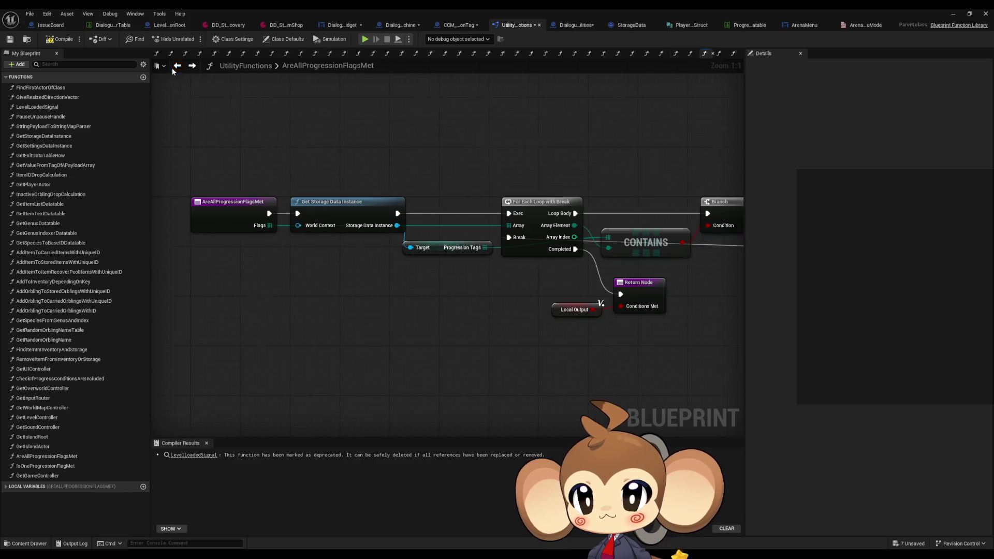
pyautogui.click(192, 65)
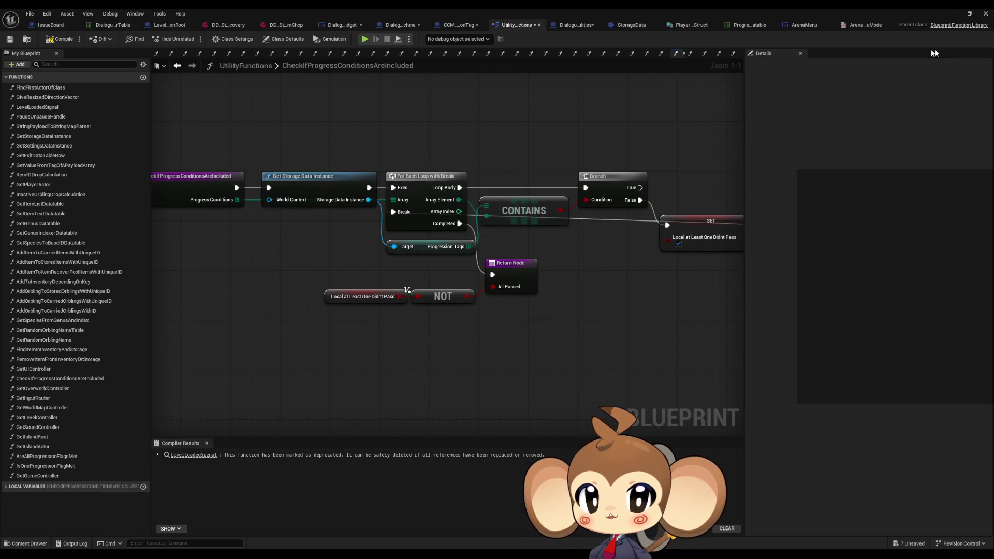
pyautogui.click(792, 26)
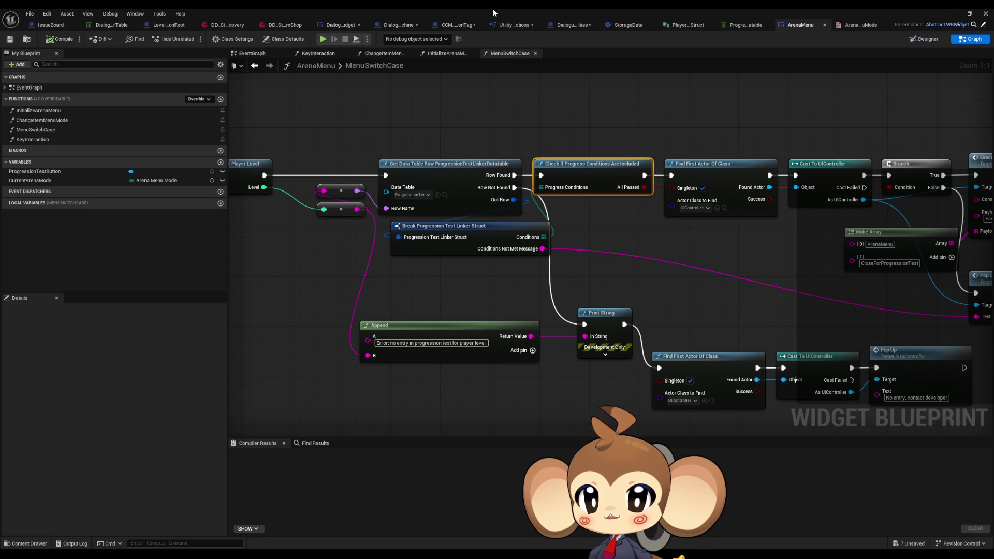
pyautogui.click(444, 195)
pyautogui.doubleClick(601, 415)
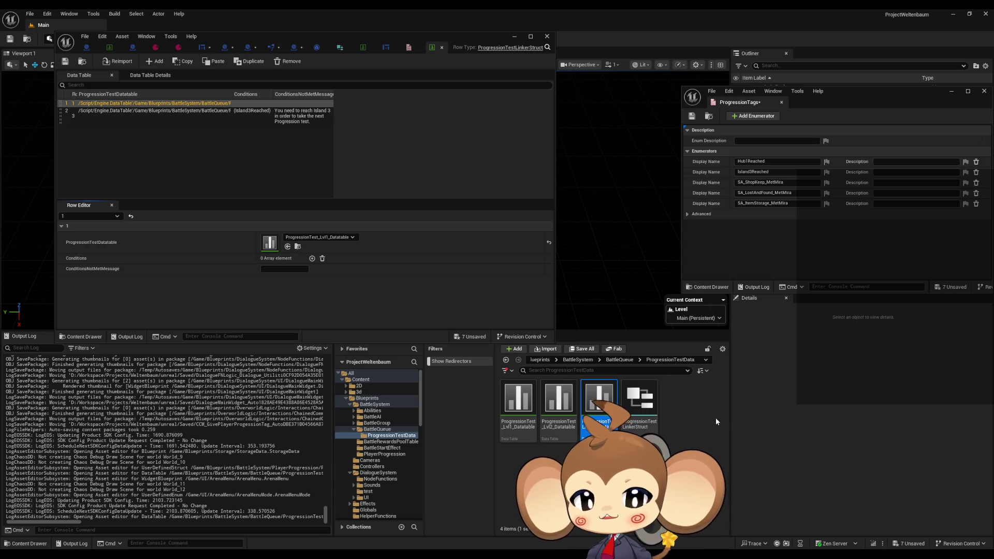
# Maximize the data table, compare rows 1 and 3, and expand row 3's Conditions showing Island3Reached
pyautogui.moveTo(301, 39)
pyautogui.mouseDown()
pyautogui.moveTo(533, 99)
pyautogui.moveTo(505, 103)
pyautogui.mouseUp()
pyautogui.doubleClick(506, 102)
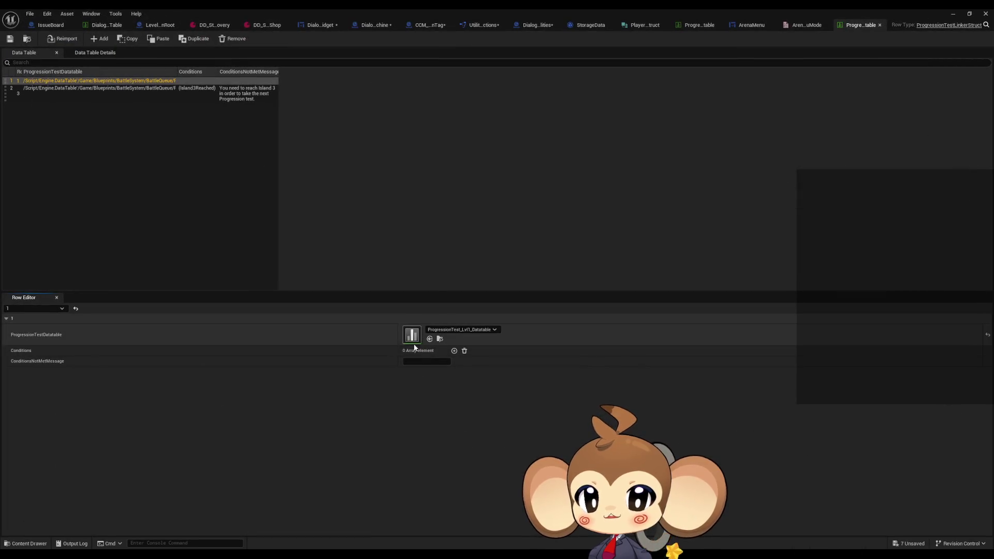
pyautogui.click(54, 90)
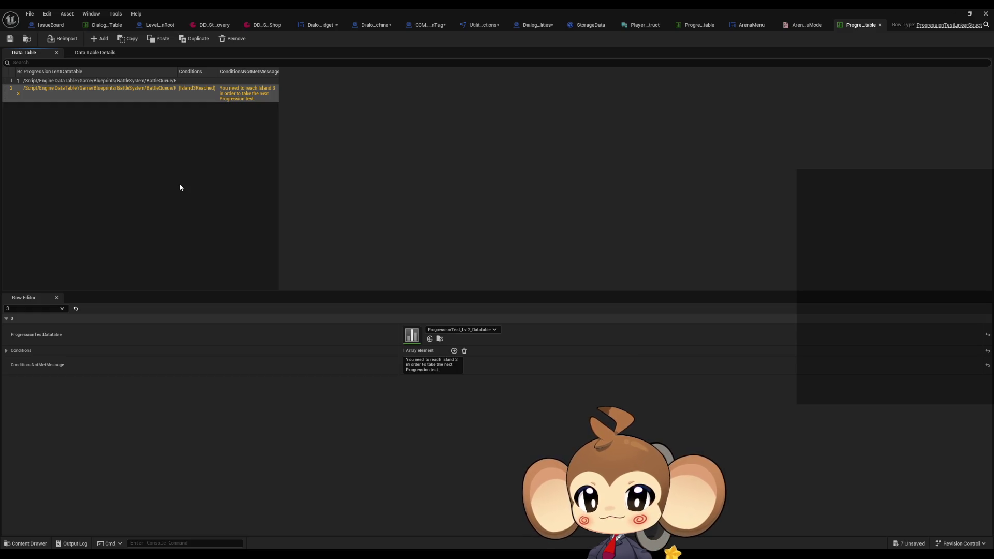
pyautogui.press('Up')
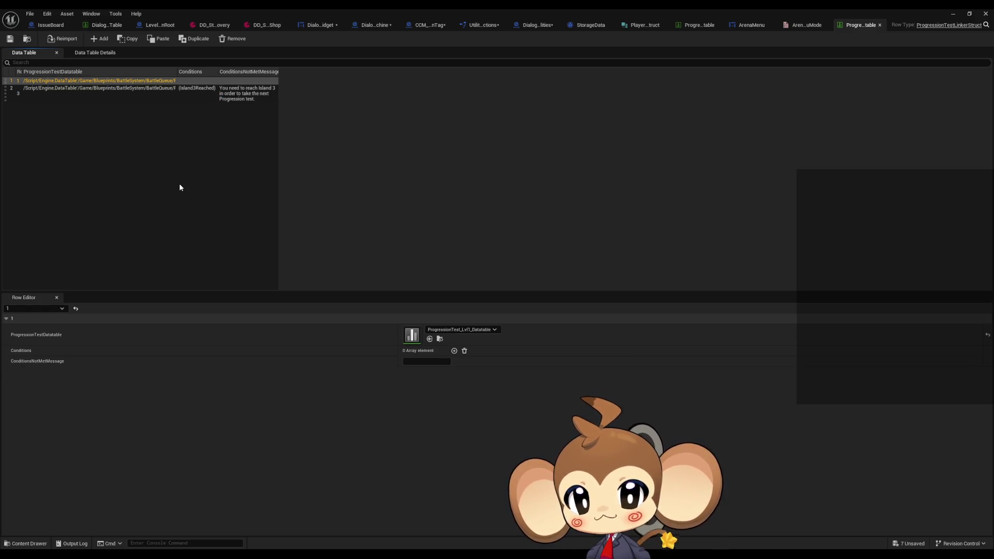
pyautogui.press('Down')
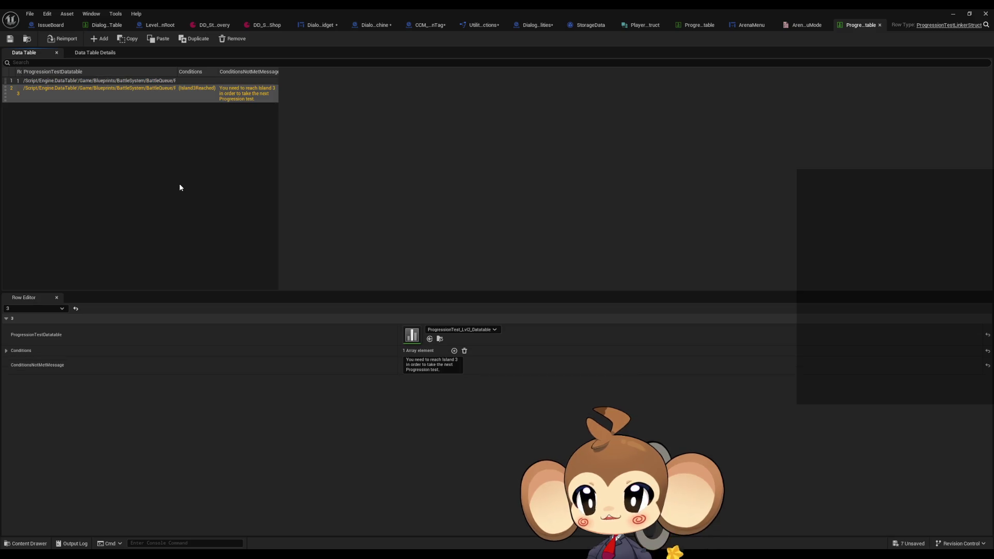
pyautogui.click(7, 351)
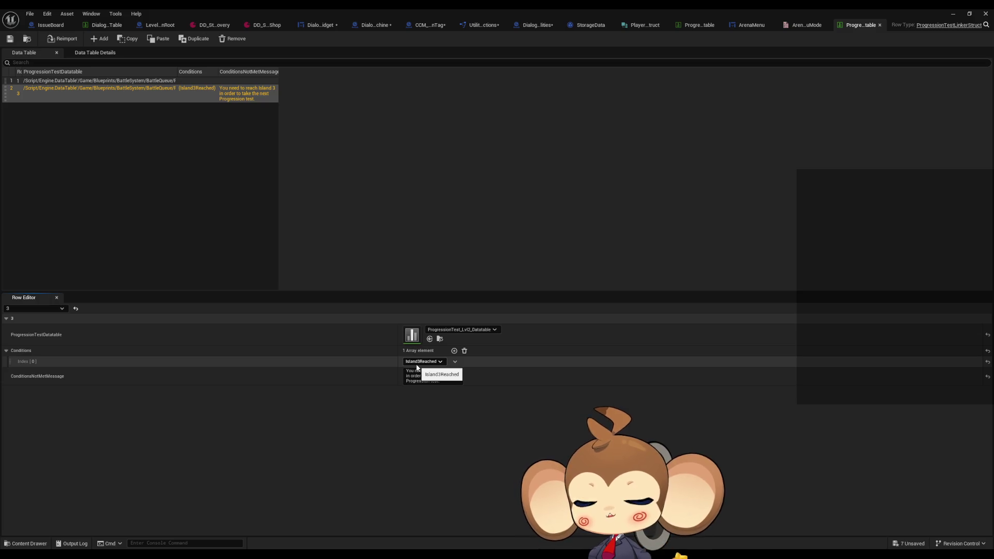
# Restore the data table window and bring ArenaMenu's MenuSwitchCase graph back full-screen
pyautogui.doubleClick(452, 8)
pyautogui.moveTo(535, 100)
pyautogui.mouseDown()
pyautogui.moveTo(415, 58)
pyautogui.moveTo(395, 61)
pyautogui.moveTo(470, 86)
pyautogui.mouseUp()
pyautogui.click(452, 73)
pyautogui.doubleClick(470, 86)
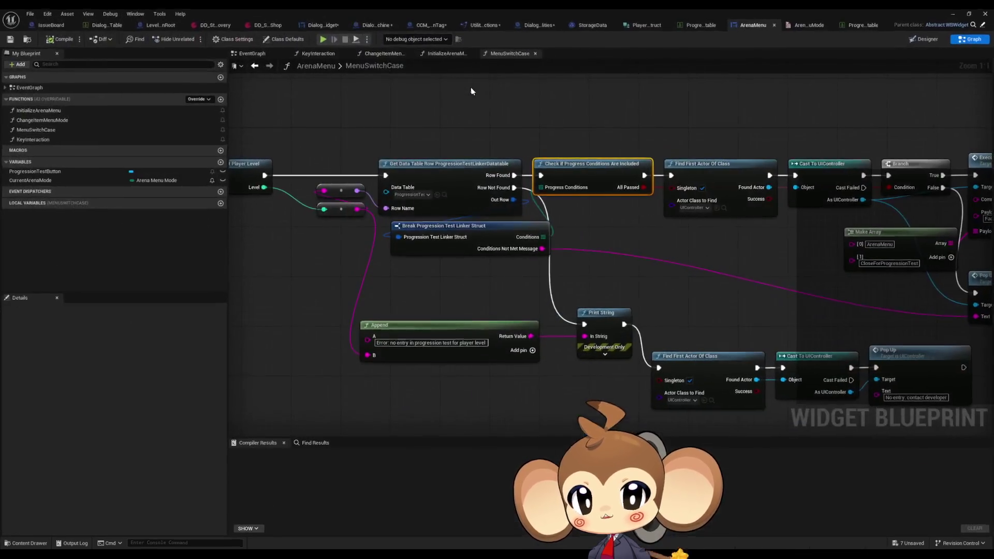
# Inspect the Break Progression Test Linker Struct node's pin options, briefly comparing with the data table
pyautogui.moveTo(583, 251); pyautogui.dragTo(599, 283)
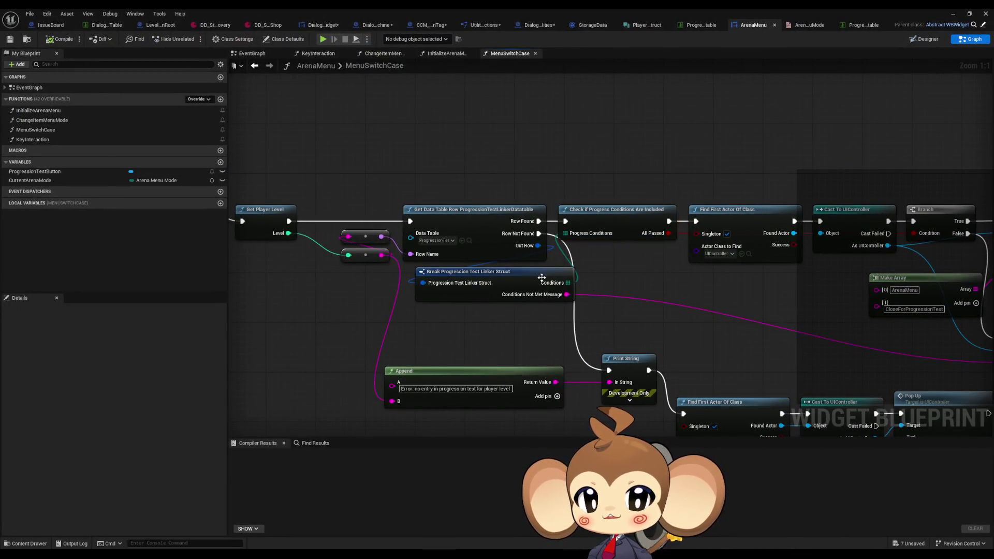
pyautogui.click(569, 298)
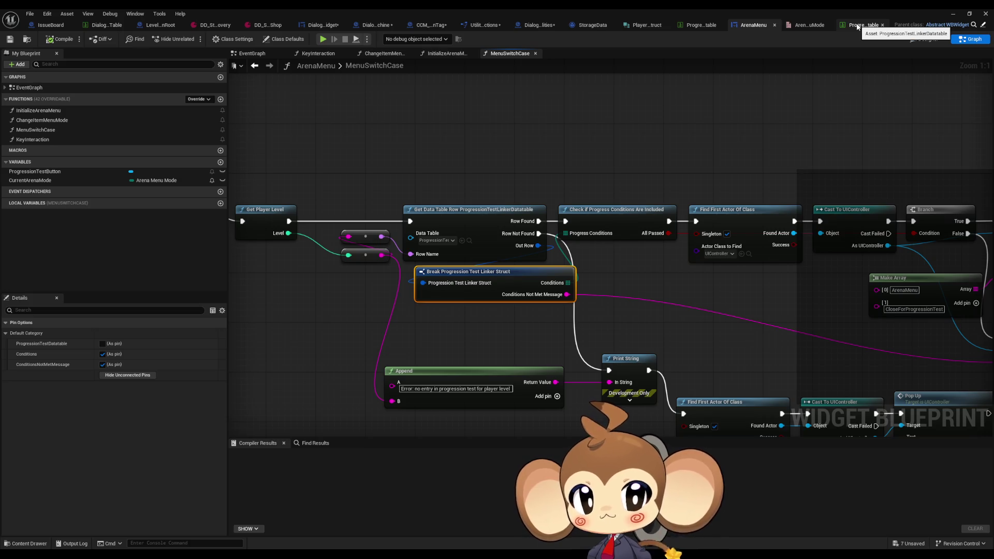
pyautogui.click(857, 25)
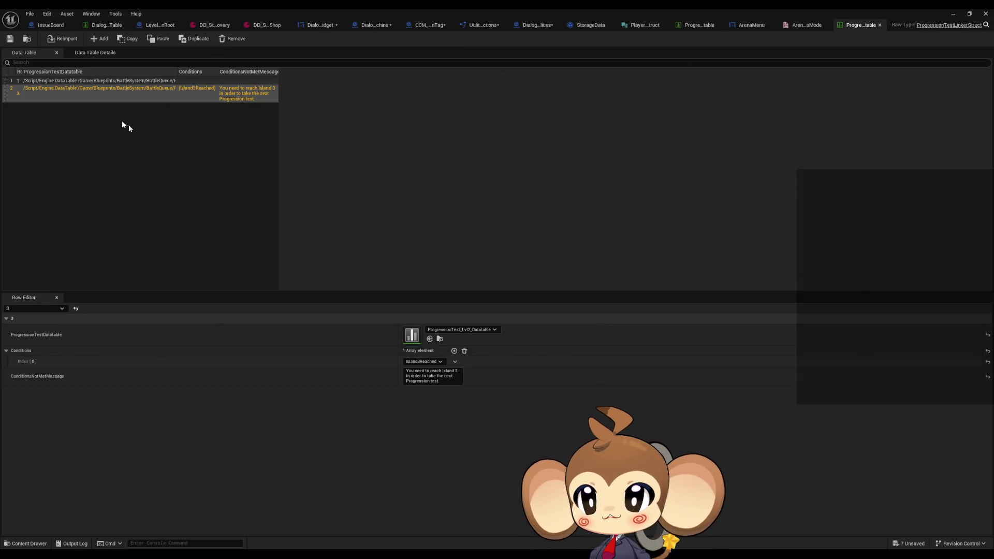
pyautogui.click(751, 25)
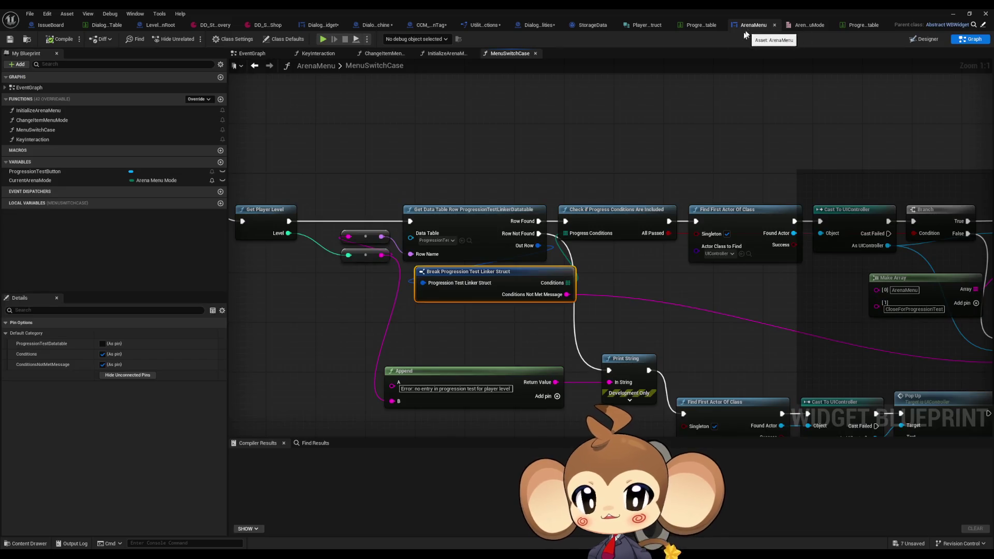
pyautogui.moveTo(540, 290); pyautogui.dragTo(451, 298)
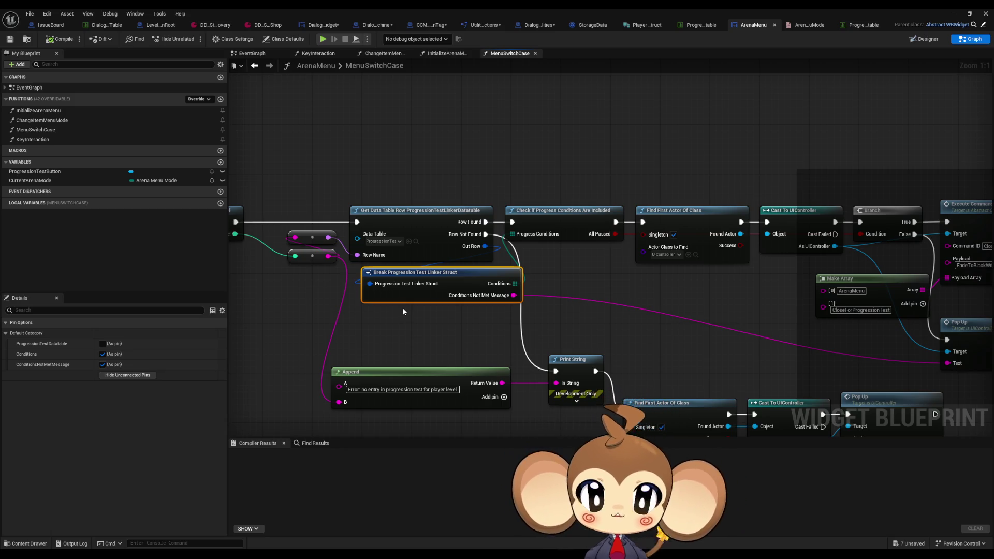
# Review the data table and ArenaMenuMode entries, close the enum, and open CheckIfProgressConditionsAreIncluded
pyautogui.click(857, 25)
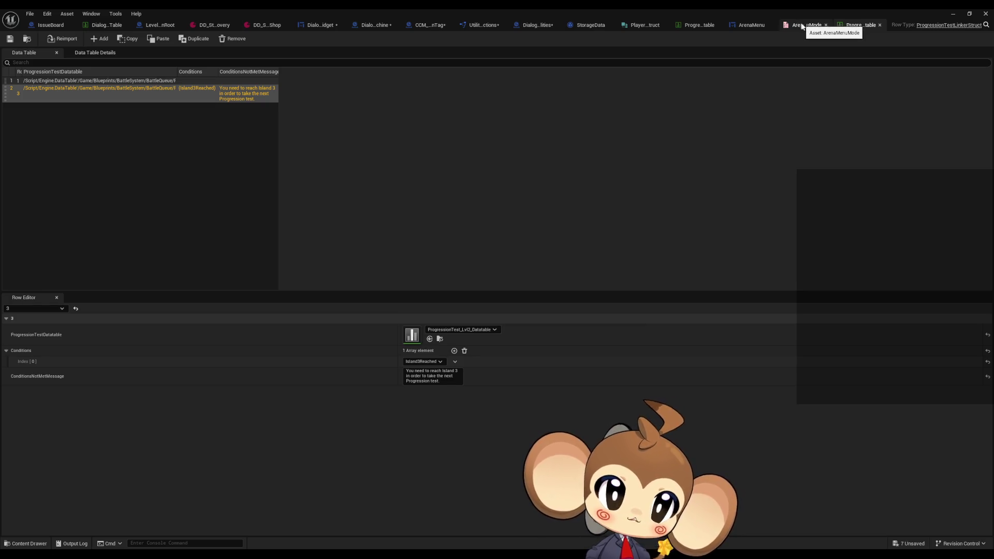
pyautogui.click(805, 26)
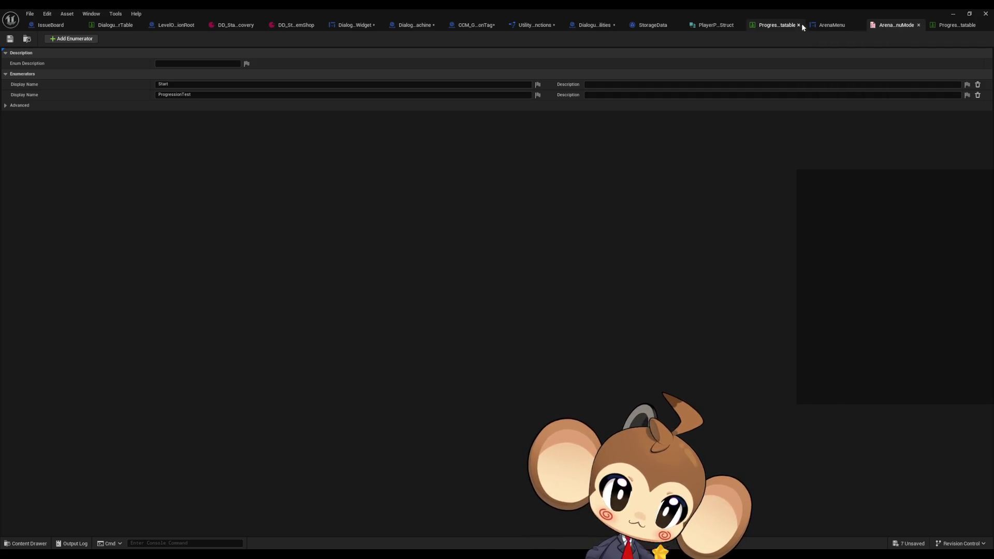
pyautogui.click(918, 24)
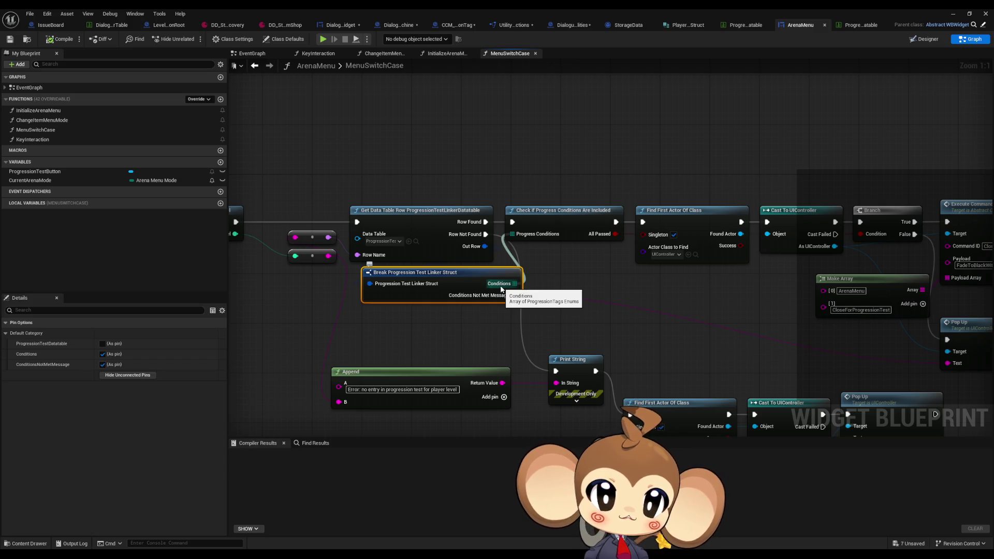
pyautogui.doubleClick(552, 219)
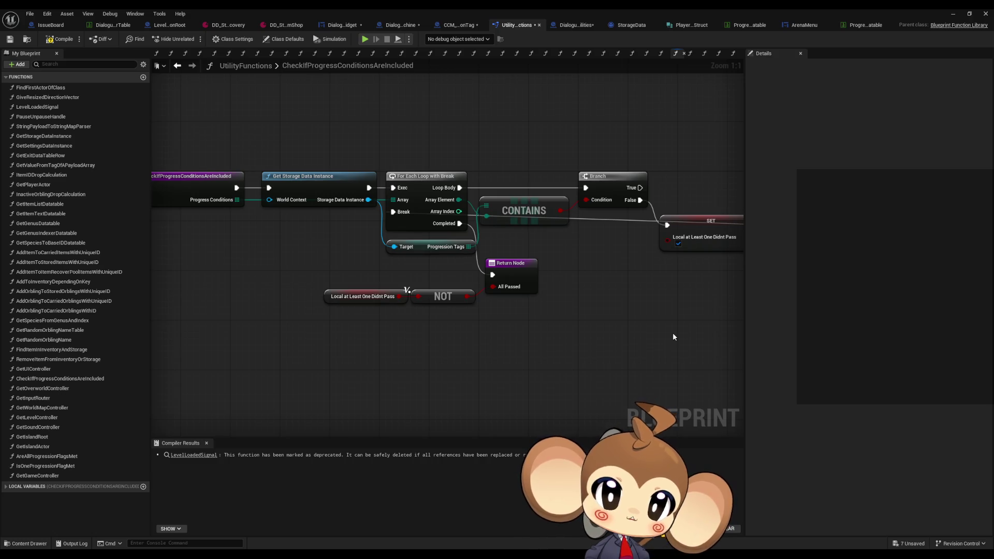
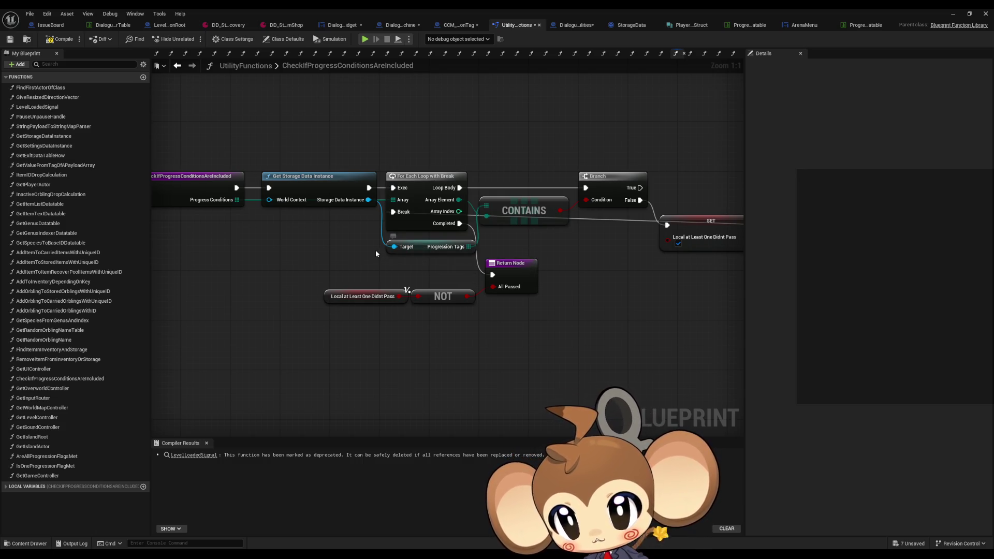
# Review ArenaMenu's MenuSwitchCase graph and its Check If Progress Conditions Are Included function
pyautogui.moveTo(196, 122); pyautogui.dragTo(234, 238)
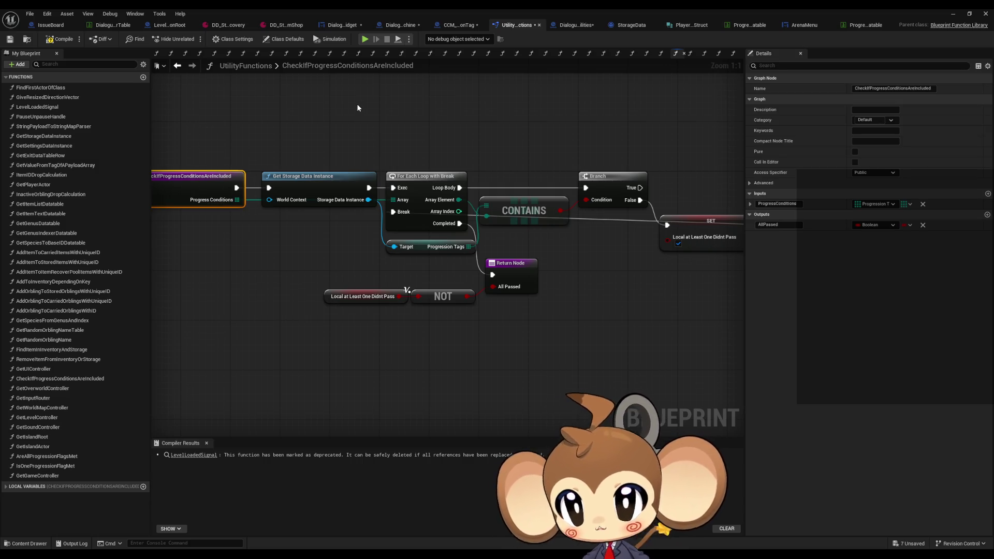
pyautogui.click(806, 26)
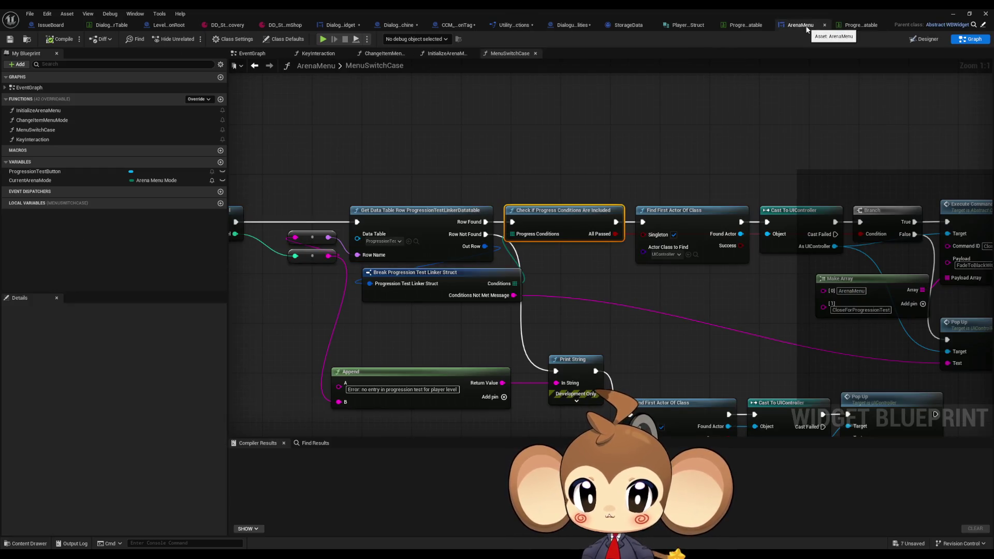
pyautogui.click(466, 282)
pyautogui.moveTo(582, 253); pyautogui.dragTo(772, 235)
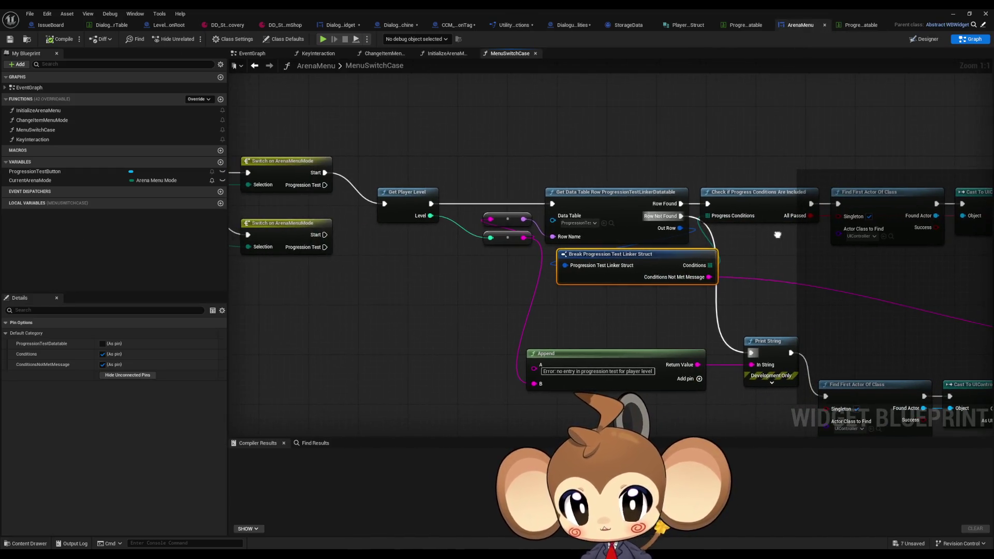
pyautogui.doubleClick(767, 225)
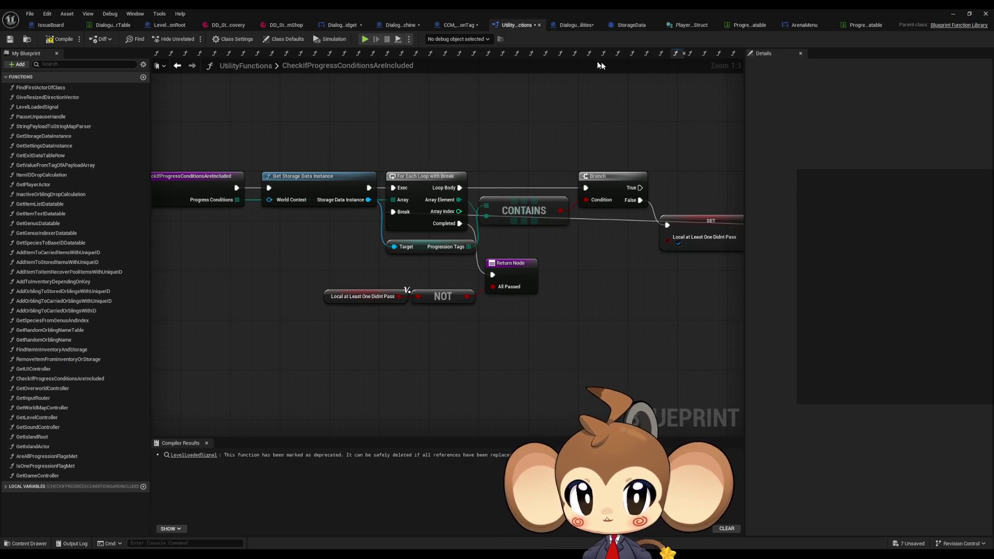
pyautogui.click(802, 25)
pyautogui.scroll(-5, 479, 283)
pyautogui.scroll(6, 480, 283)
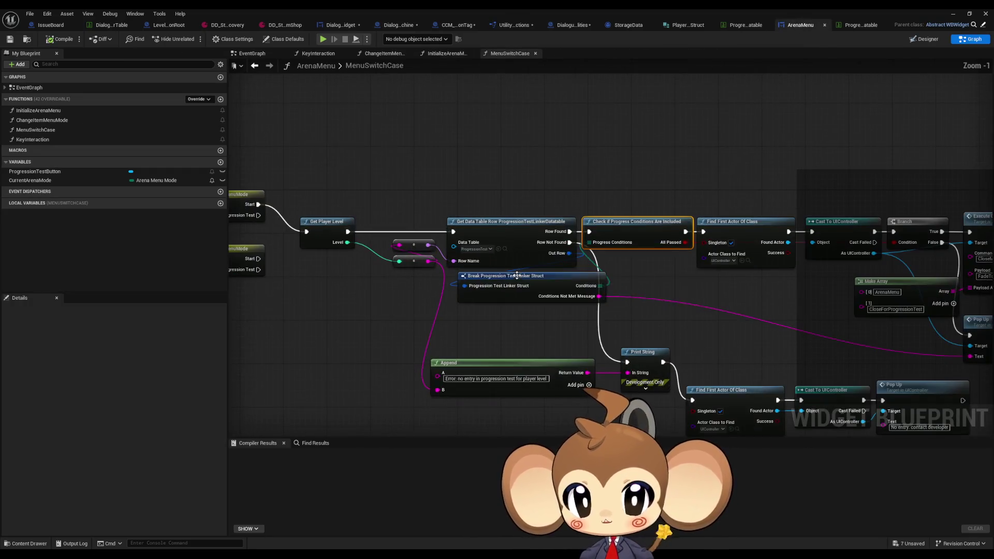
# Cycle through the open blueprint tabs, ending on DialogueStateMachine's TriggerLogicSpawnLogicActor graph
pyautogui.click(572, 26)
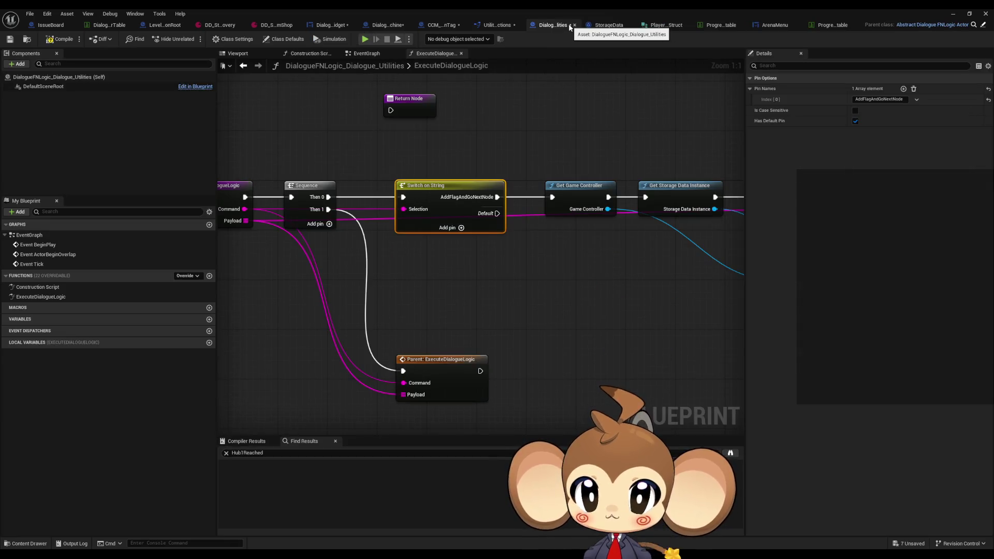
pyautogui.click(497, 24)
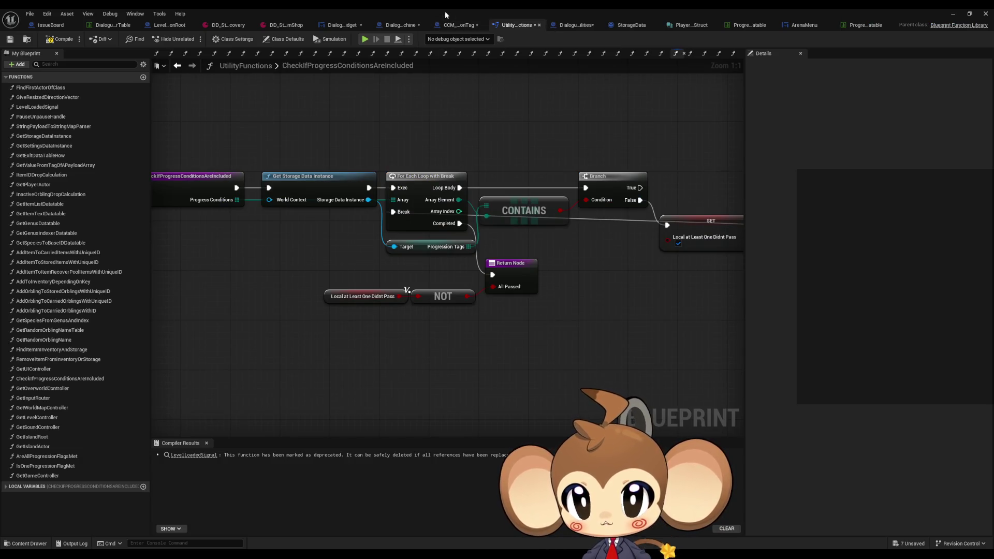
pyautogui.click(455, 25)
pyautogui.click(162, 26)
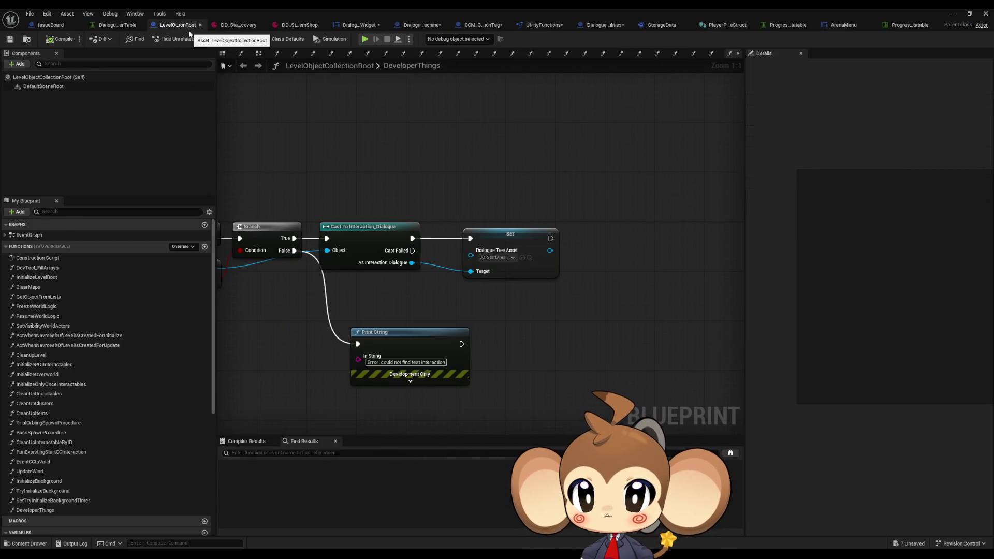
pyautogui.click(355, 25)
pyautogui.click(398, 25)
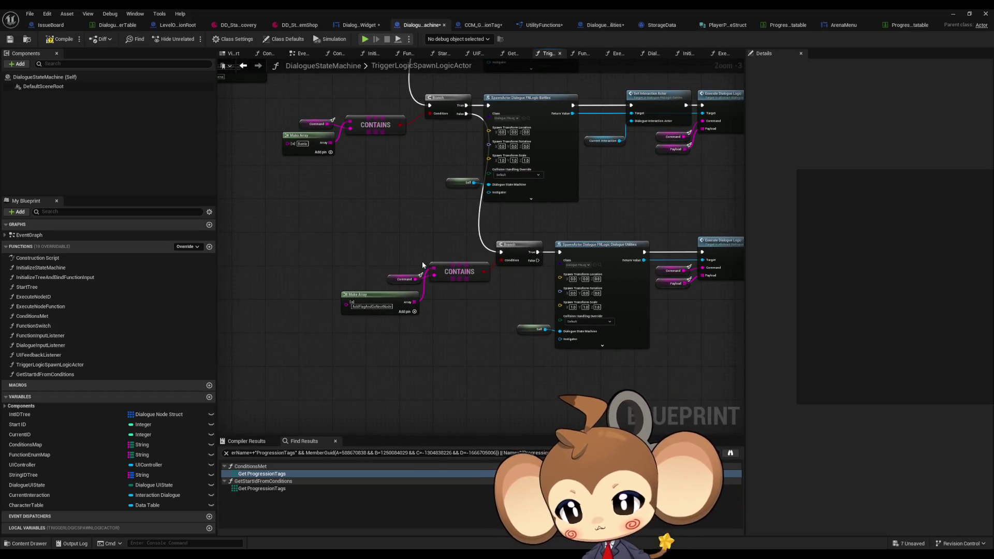
# Find all references to ConditionsMap and jump to where it is set
pyautogui.rightClick(39, 445)
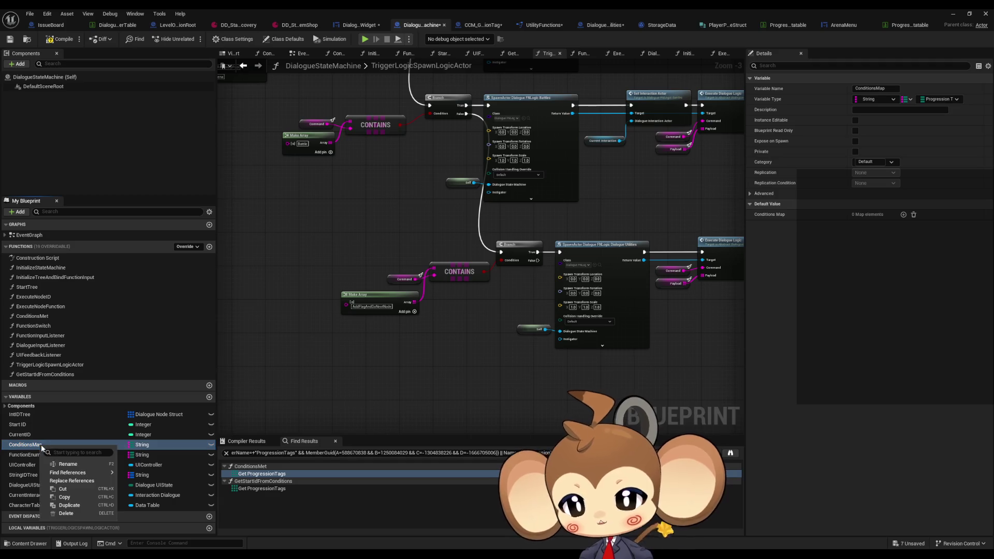
pyautogui.moveTo(85, 474)
pyautogui.click(150, 493)
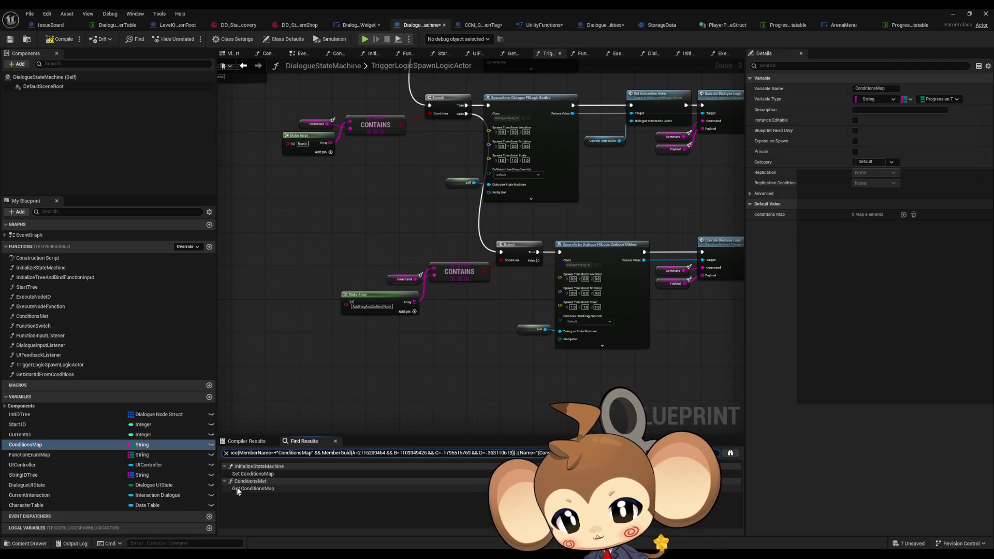
pyautogui.doubleClick(252, 474)
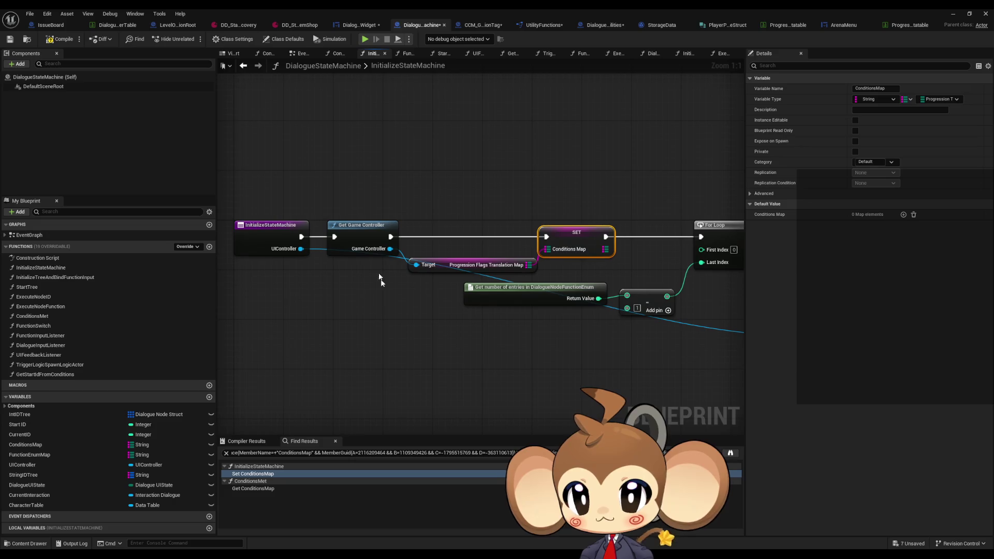
# Inspect the GetGameController function's Find First Actor Of Class and Cast To GameController nodes
pyautogui.doubleClick(358, 232)
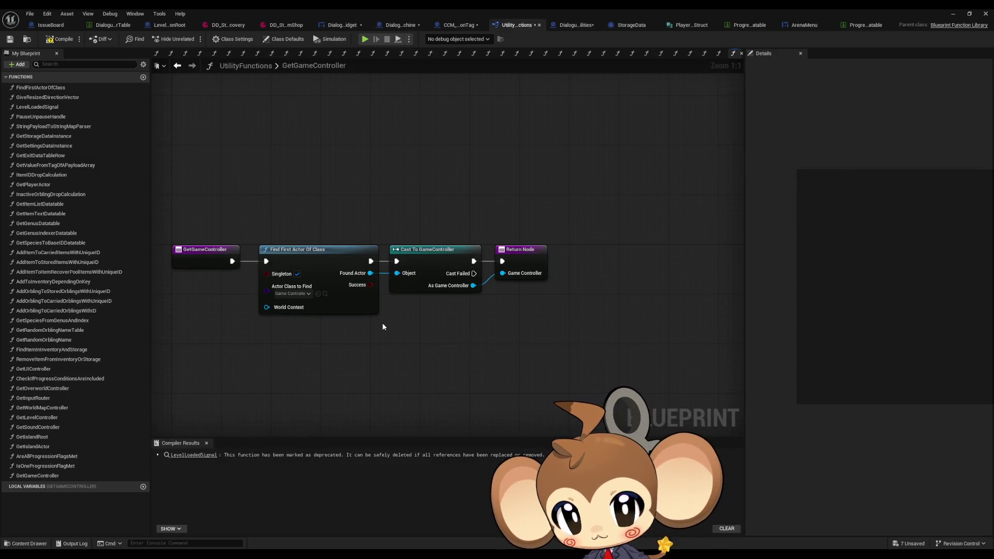
pyautogui.click(326, 249)
pyautogui.click(404, 257)
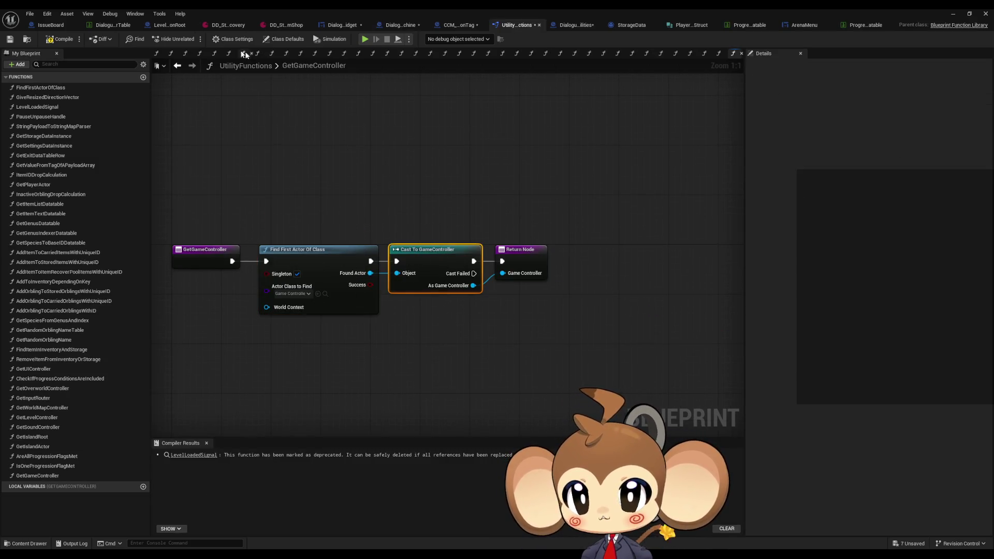
pyautogui.click(184, 66)
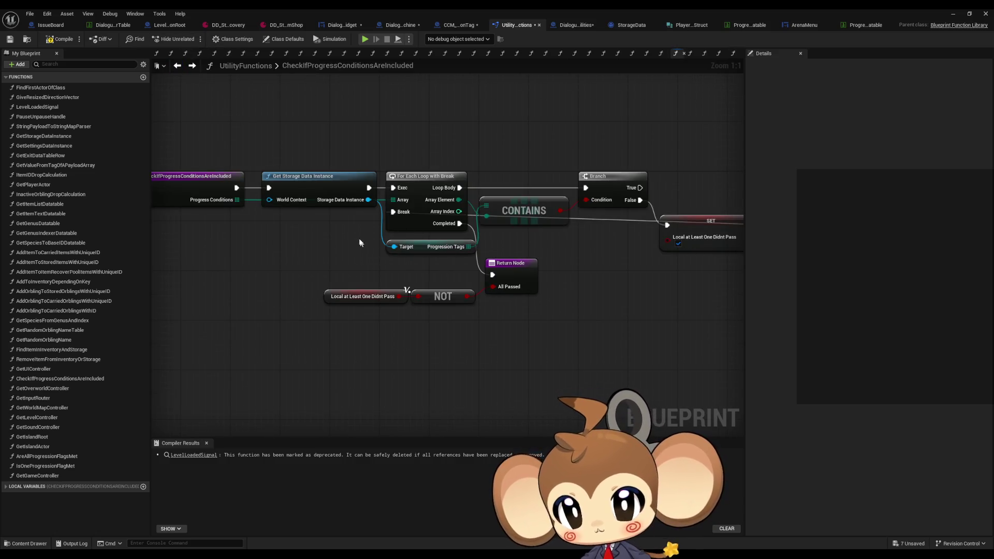
pyautogui.click(192, 66)
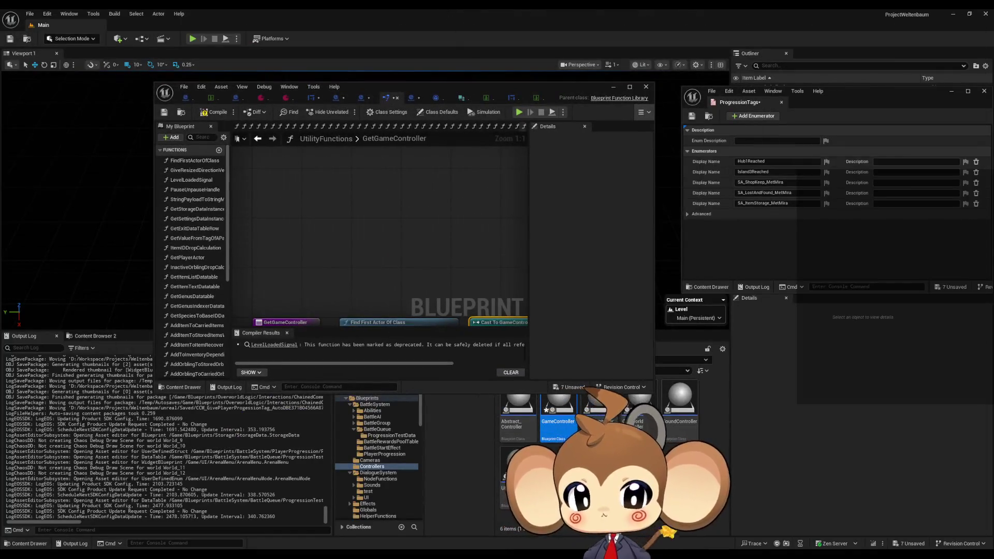
# Open GameController's FillProgressionFlagTranslationMap and inspect its ProgressionTags For Loop
pyautogui.doubleClick(571, 424)
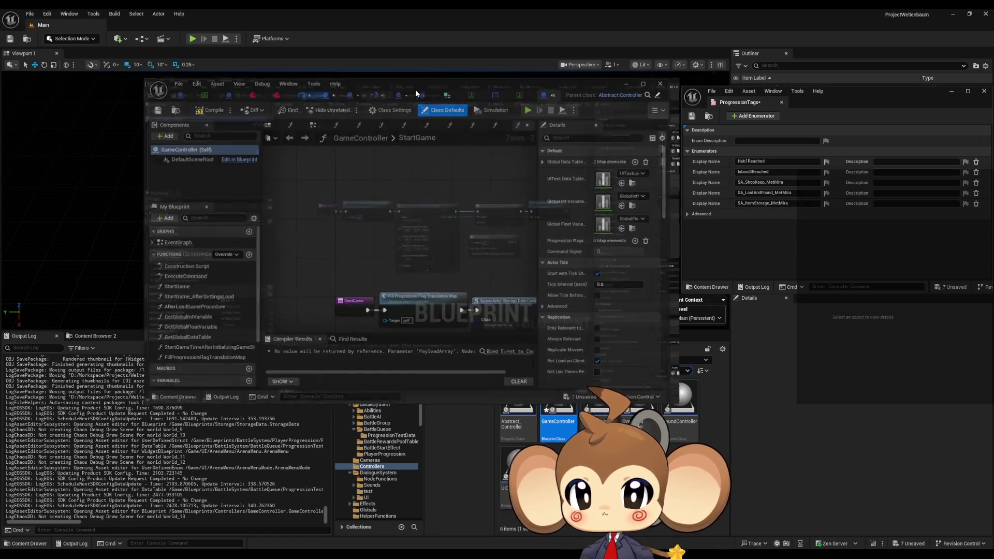
pyautogui.scroll(2, 370, 282)
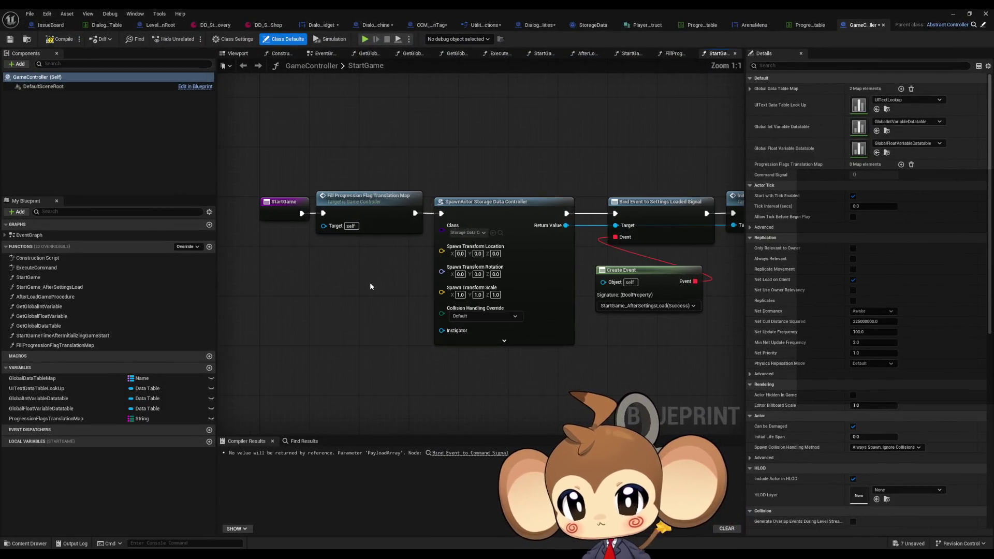
pyautogui.click(370, 212)
pyautogui.doubleClick(370, 212)
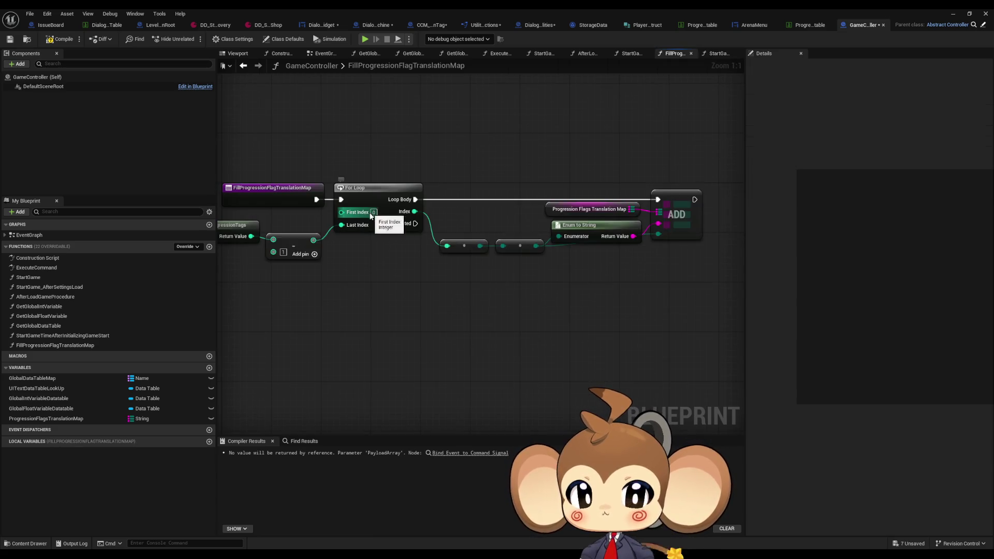
pyautogui.moveTo(464, 296); pyautogui.dragTo(532, 290)
pyautogui.moveTo(275, 193); pyautogui.dragTo(320, 273)
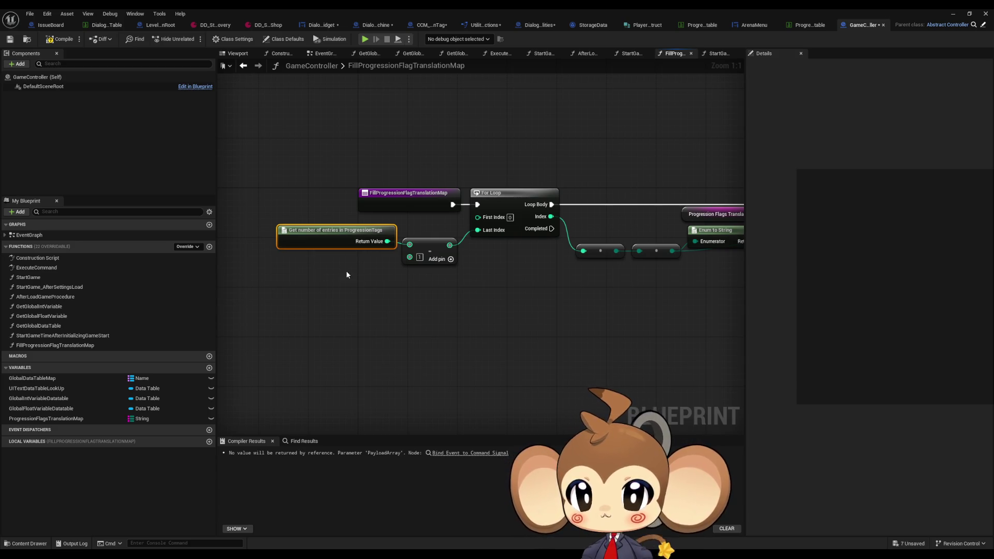
pyautogui.moveTo(455, 284); pyautogui.dragTo(303, 279)
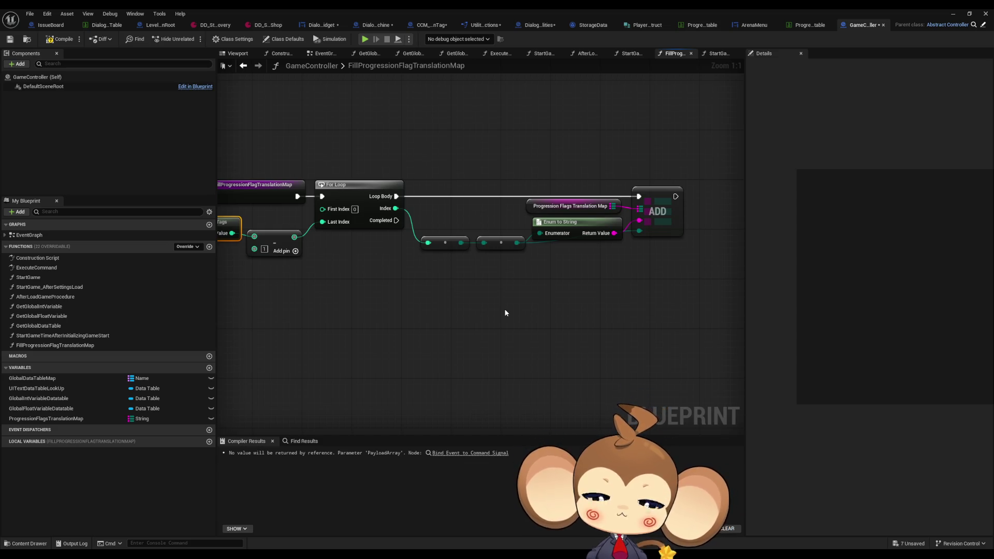
# Review GameController's StartGame graph, then view DialogueStateMachine's InitializeStateMachine graph
pyautogui.click(241, 66)
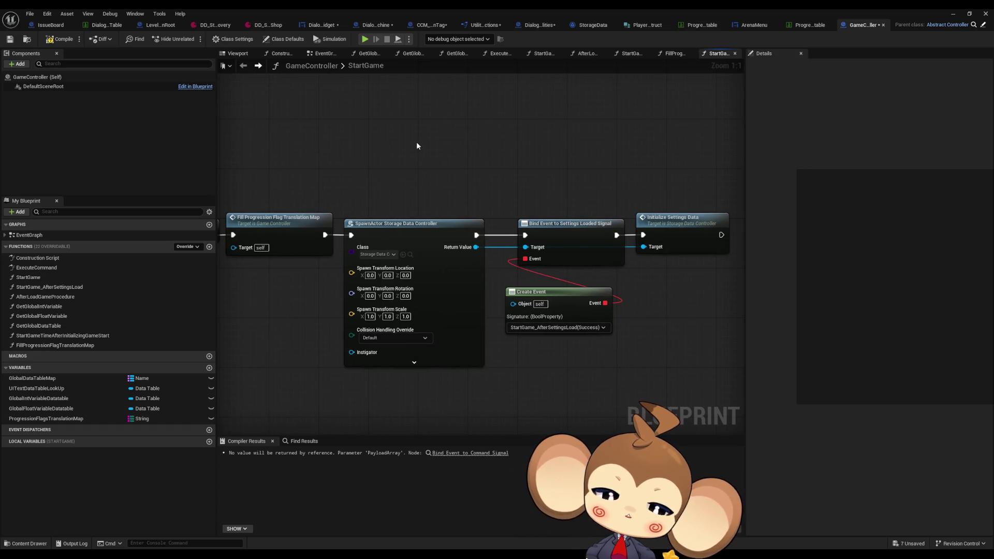
pyautogui.scroll(-2, 417, 142)
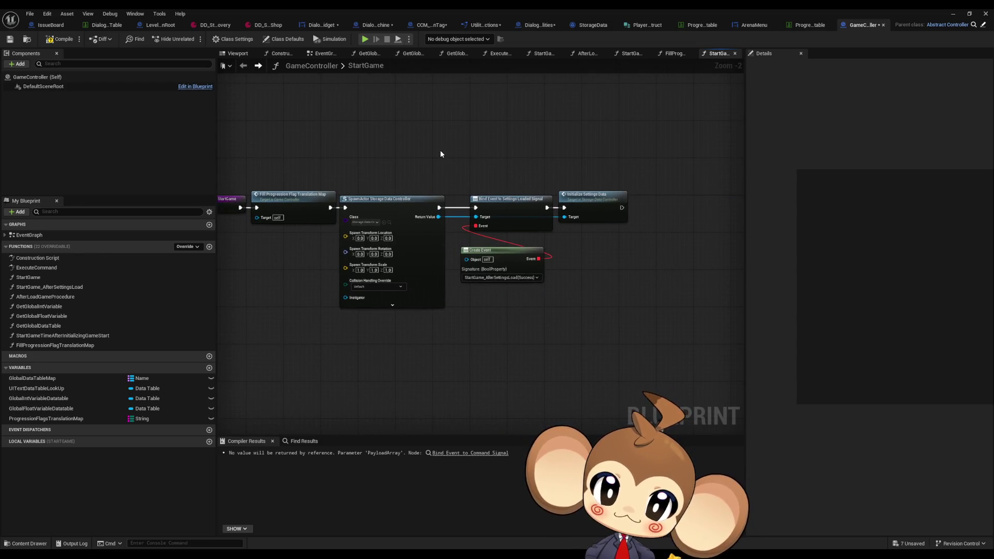
pyautogui.scroll(1, 441, 151)
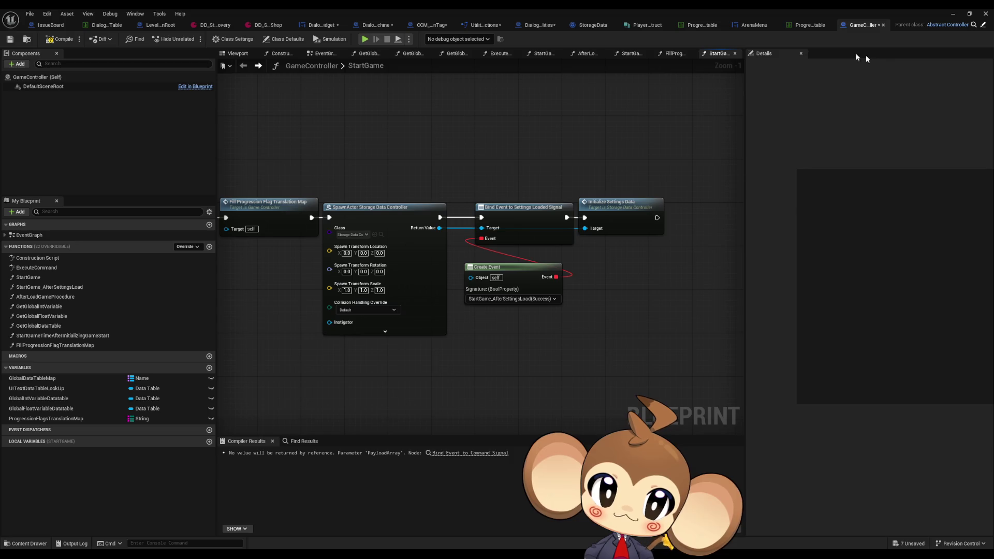
pyautogui.click(363, 25)
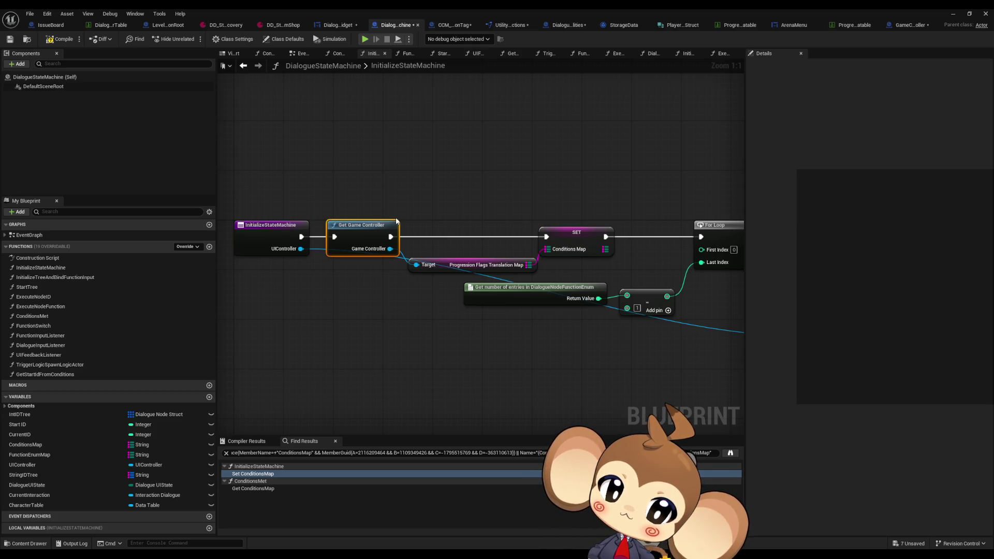
# Find references to the SET Conditions Map node and jump to its read in ConditionsMet
pyautogui.rightClick(578, 246)
pyautogui.moveTo(604, 318)
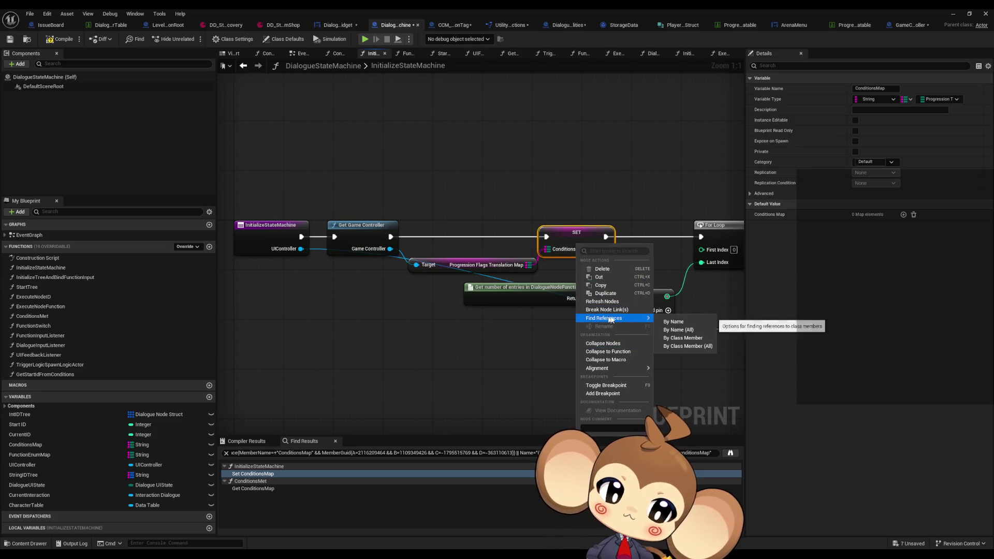
pyautogui.click(672, 337)
pyautogui.click(244, 489)
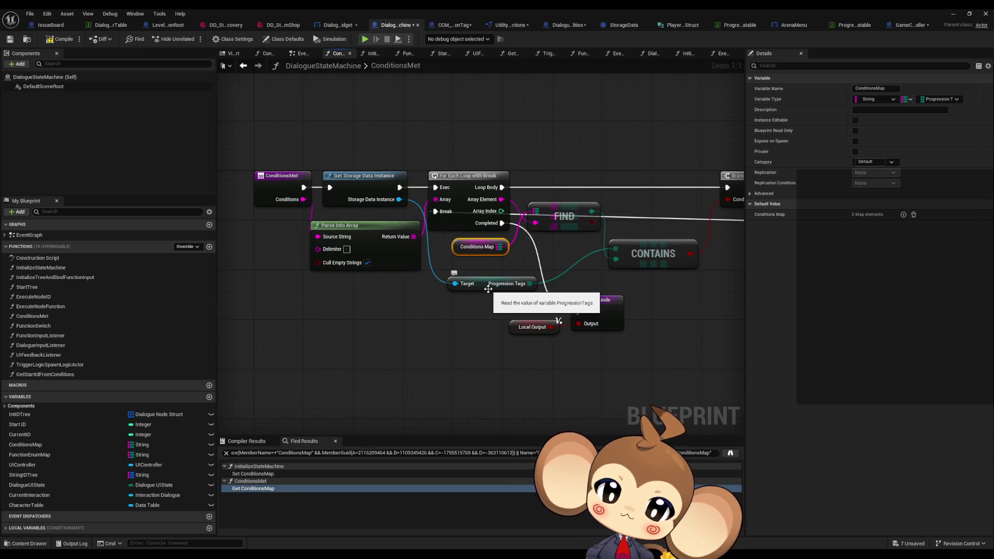
# Inspect ConditionsMet's entry inputs and the Conditions Map and Progression Tags variable types
pyautogui.moveTo(261, 148); pyautogui.dragTo(287, 221)
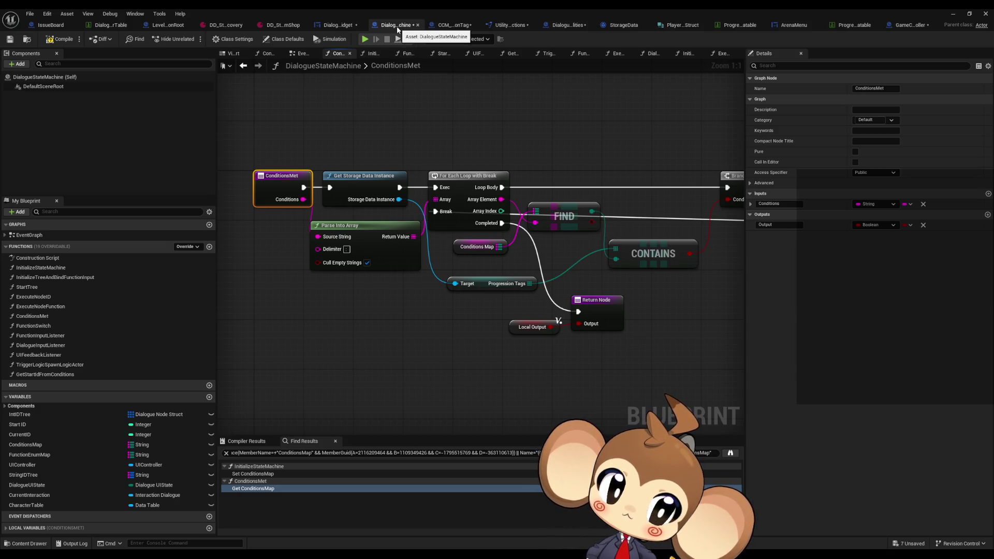
pyautogui.moveTo(580, 150)
pyautogui.mouseDown()
pyautogui.moveTo(573, 171)
pyautogui.moveTo(471, 167)
pyautogui.mouseUp()
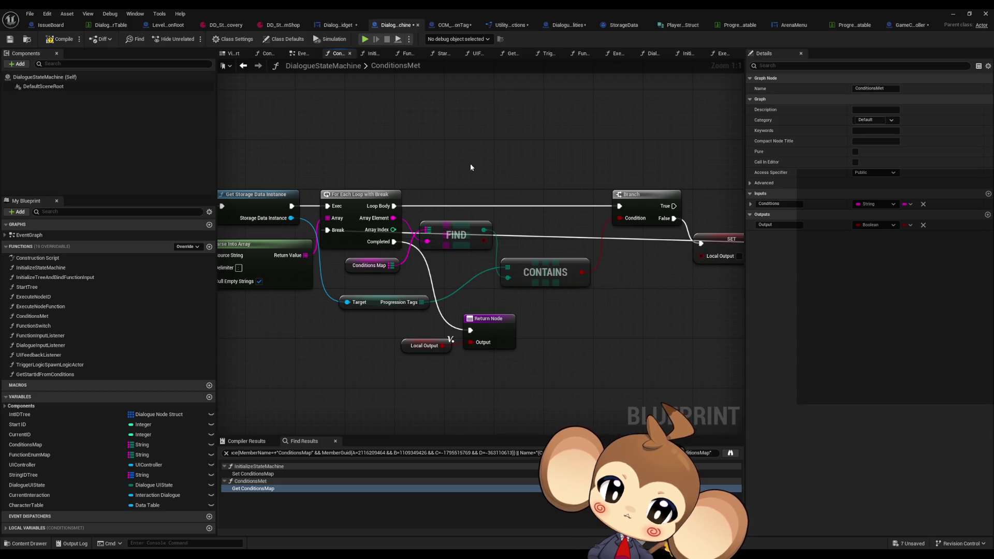
pyautogui.click(369, 265)
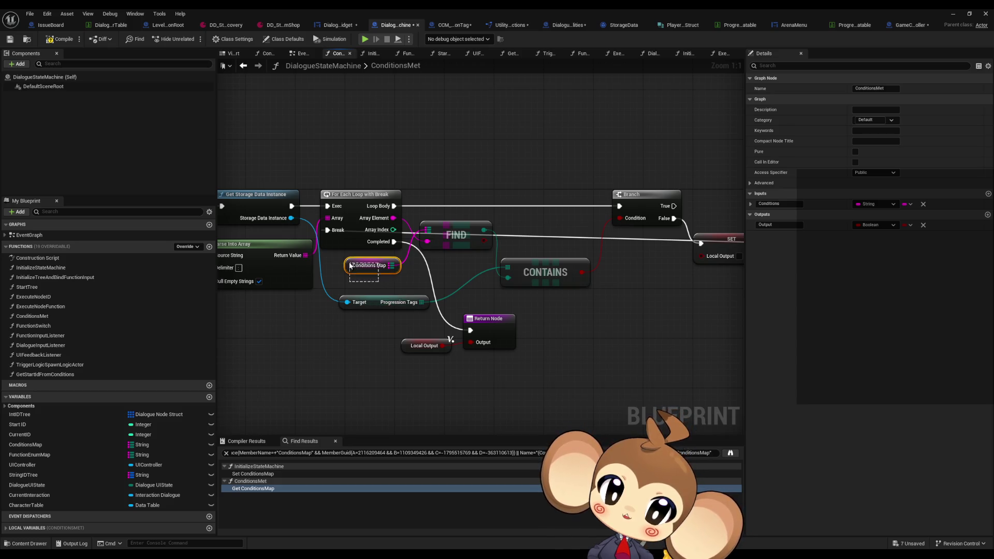
pyautogui.click(386, 302)
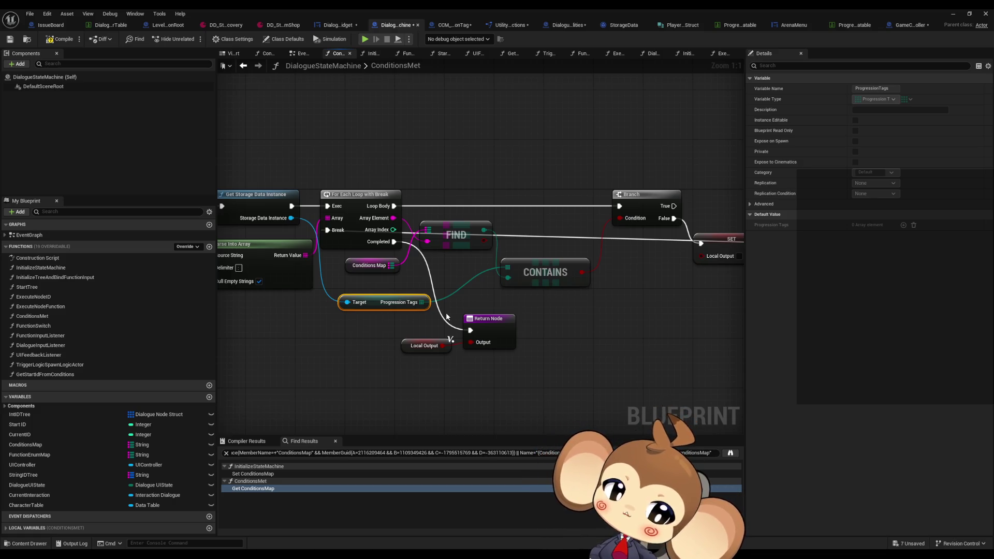
pyautogui.moveTo(544, 309)
pyautogui.mouseDown()
pyautogui.moveTo(399, 324)
pyautogui.moveTo(433, 308)
pyautogui.moveTo(561, 308)
pyautogui.mouseUp()
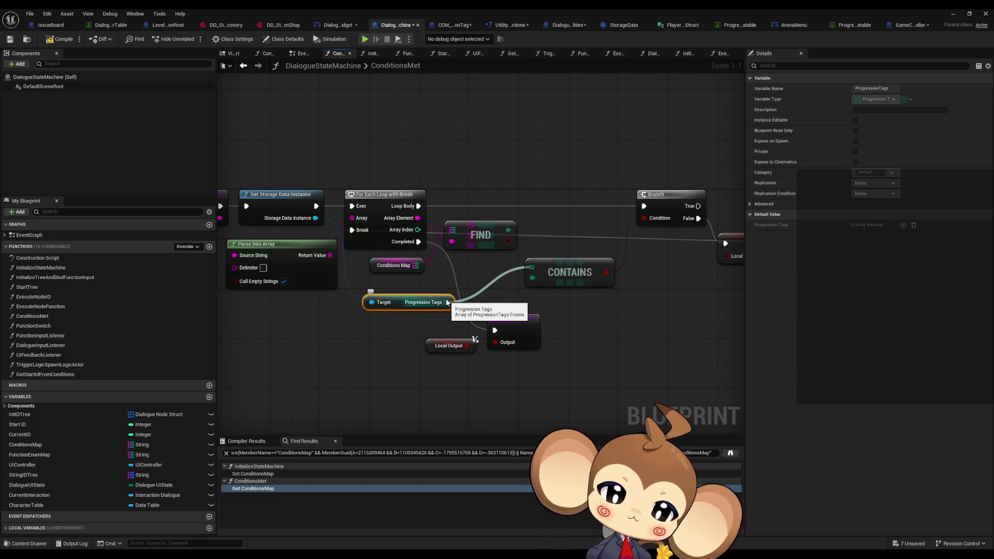
pyautogui.moveTo(447, 303); pyautogui.dragTo(502, 297)
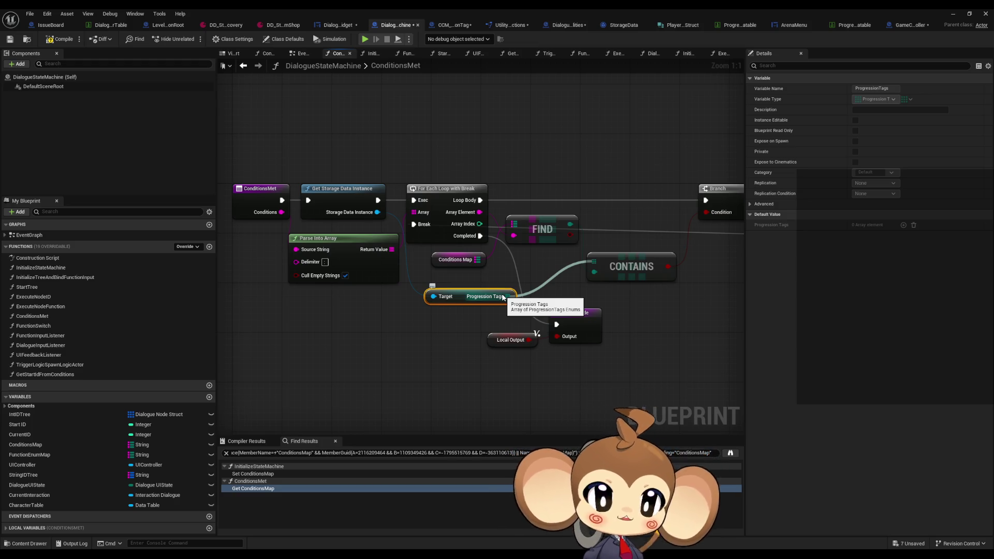
pyautogui.click(910, 25)
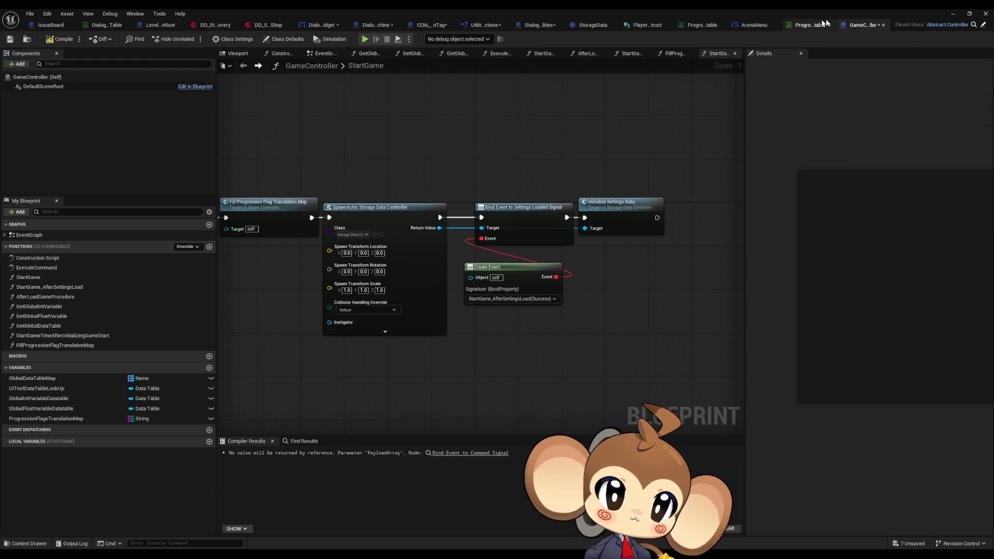
# Compare the progression test data table against ArenaMenu's MenuSwitchCase graph
pyautogui.click(800, 27)
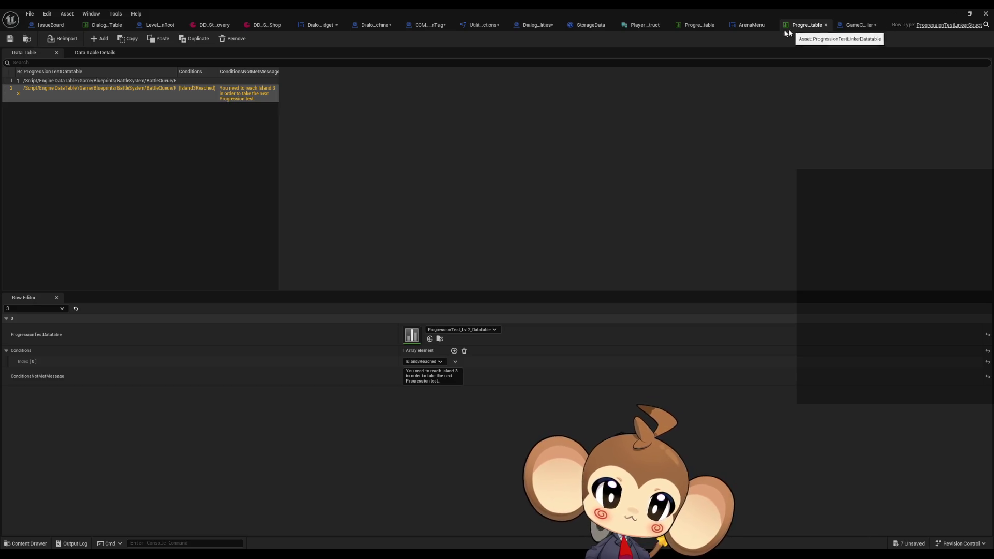
pyautogui.click(752, 26)
pyautogui.moveTo(629, 254); pyautogui.dragTo(608, 220)
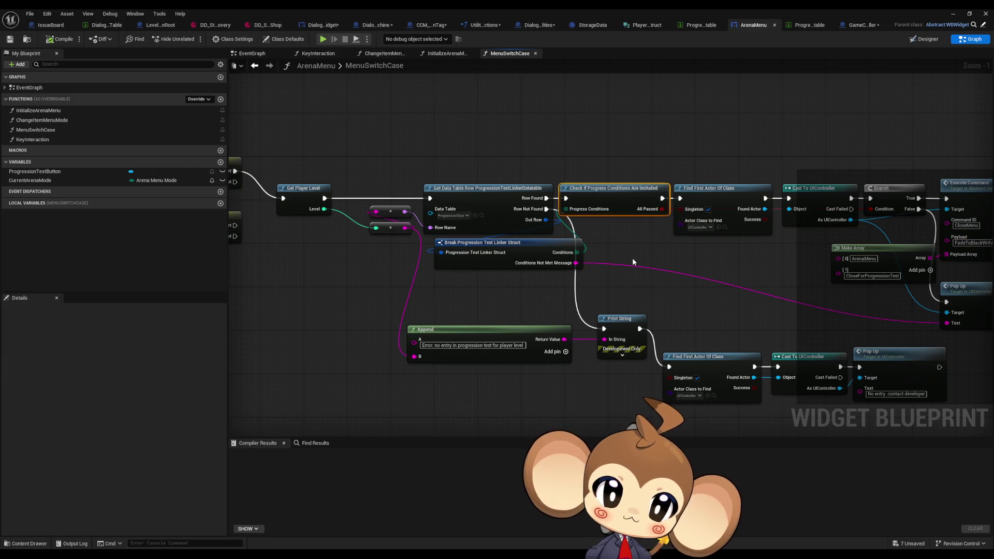
pyautogui.click(806, 25)
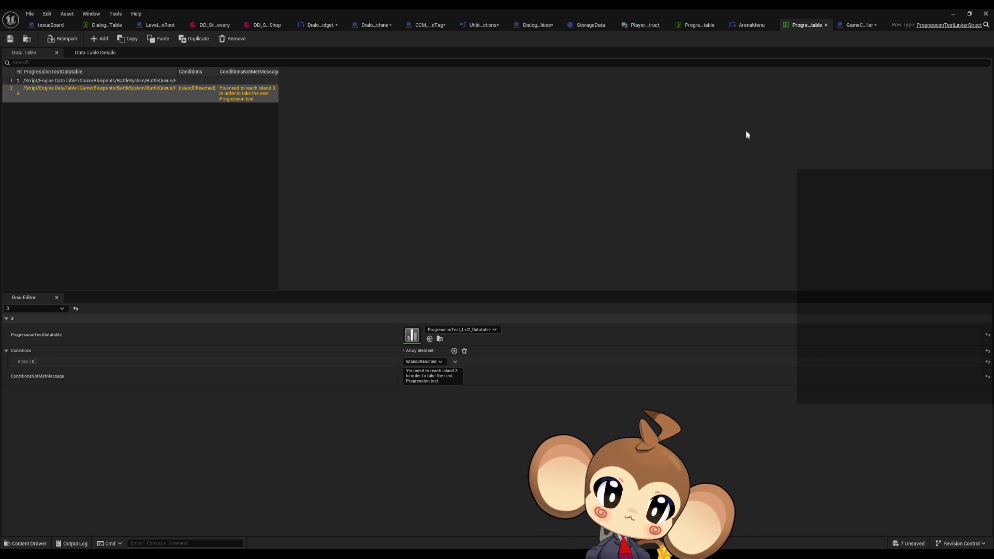
pyautogui.click(749, 23)
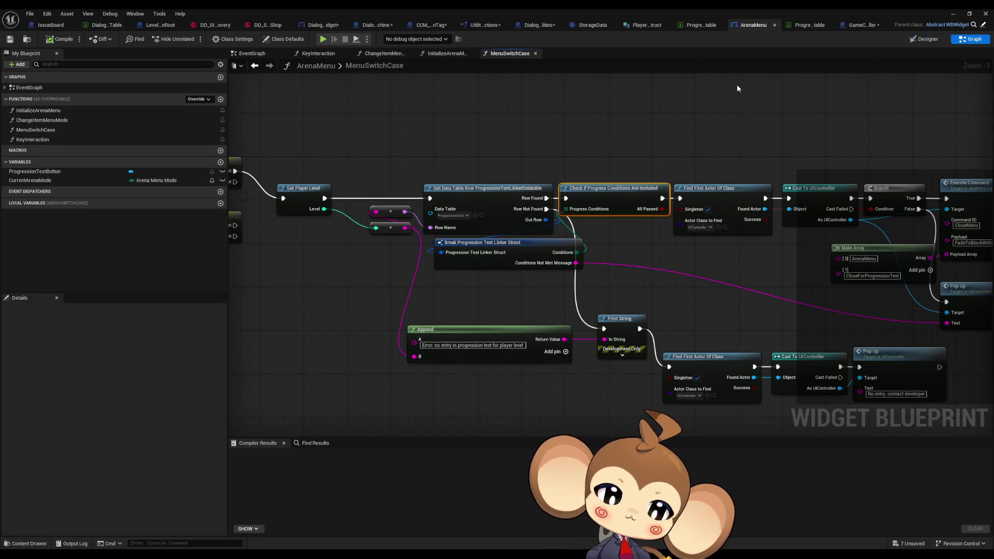
pyautogui.click(637, 102)
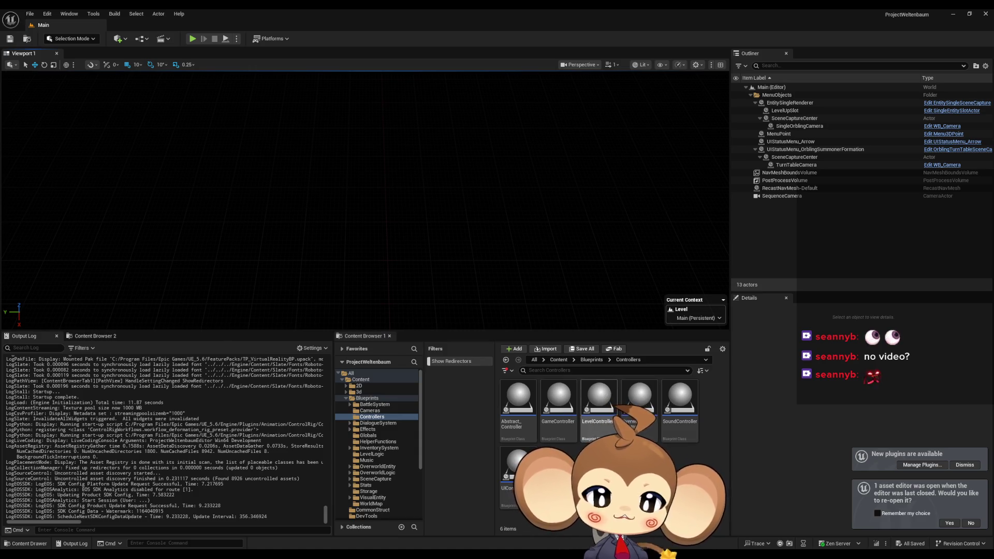
# Navigate the Content Browser from Content into Blueprints > Storage
pyautogui.click(562, 362)
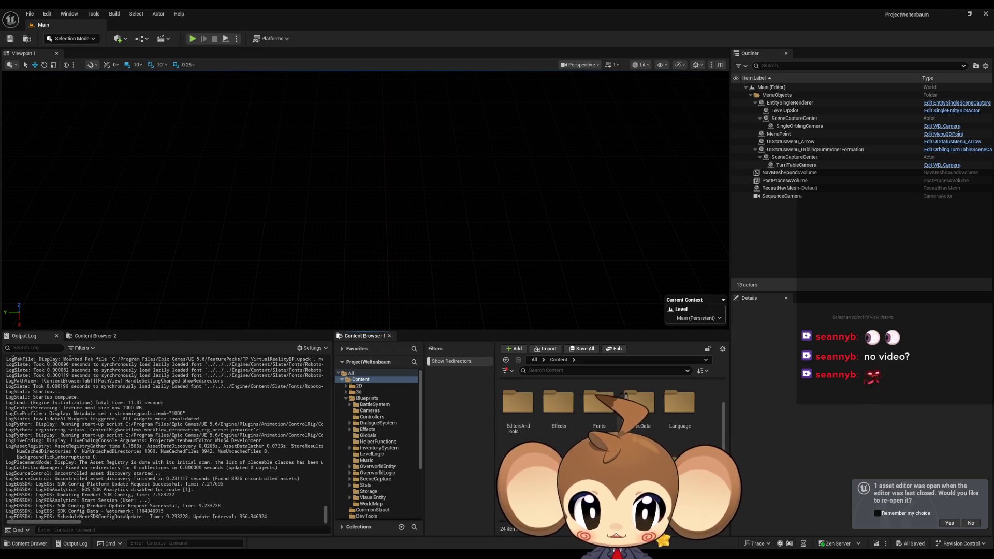
pyautogui.scroll(-3, 676, 438)
pyautogui.scroll(3, 619, 388)
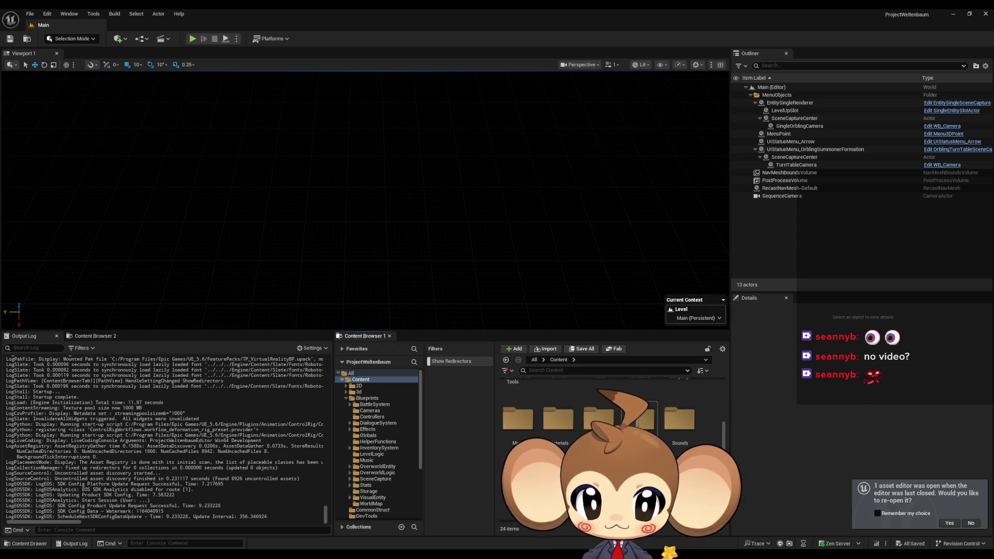
pyautogui.doubleClick(599, 398)
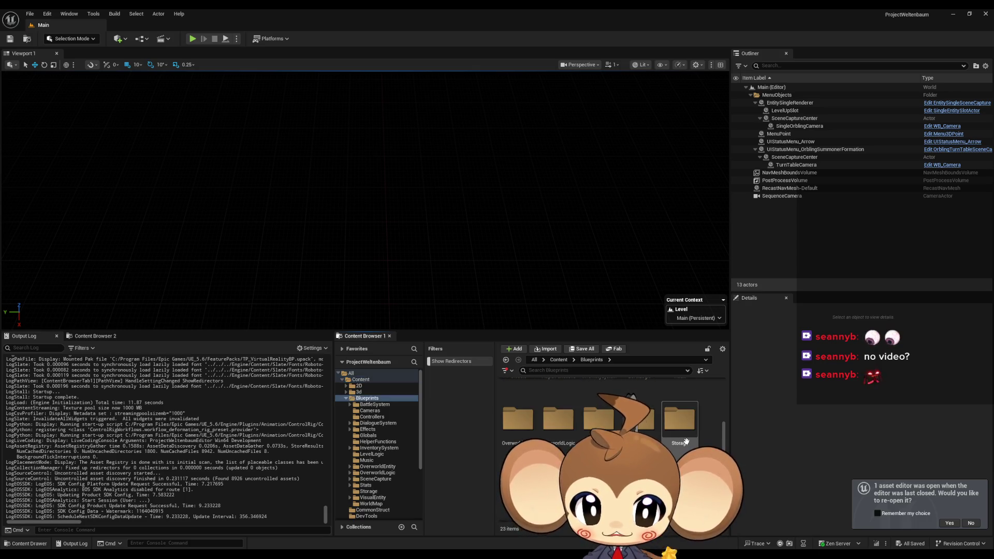
pyautogui.doubleClick(680, 419)
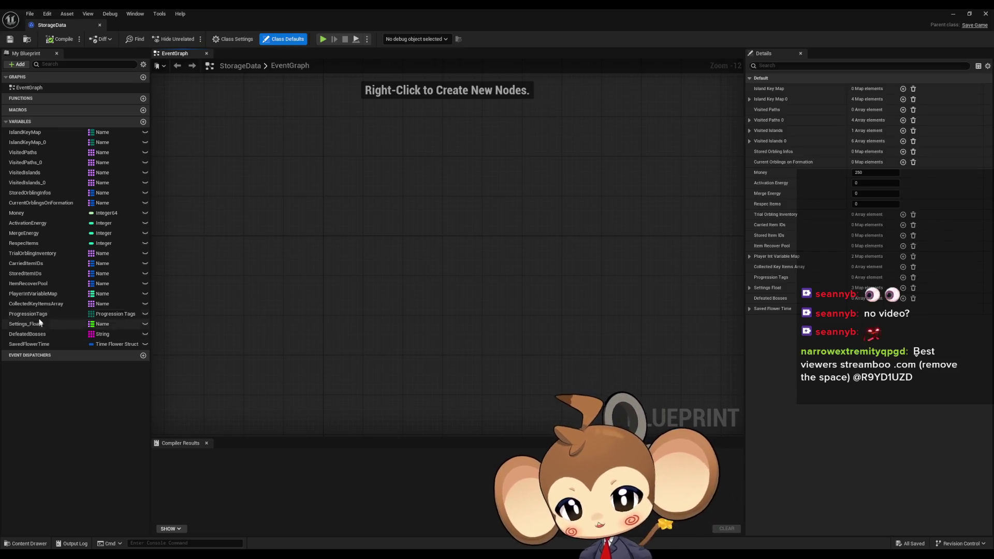
# Check StorageData's ProgressionTags variable, then load the saved game in Play In Editor
pyautogui.click(54, 315)
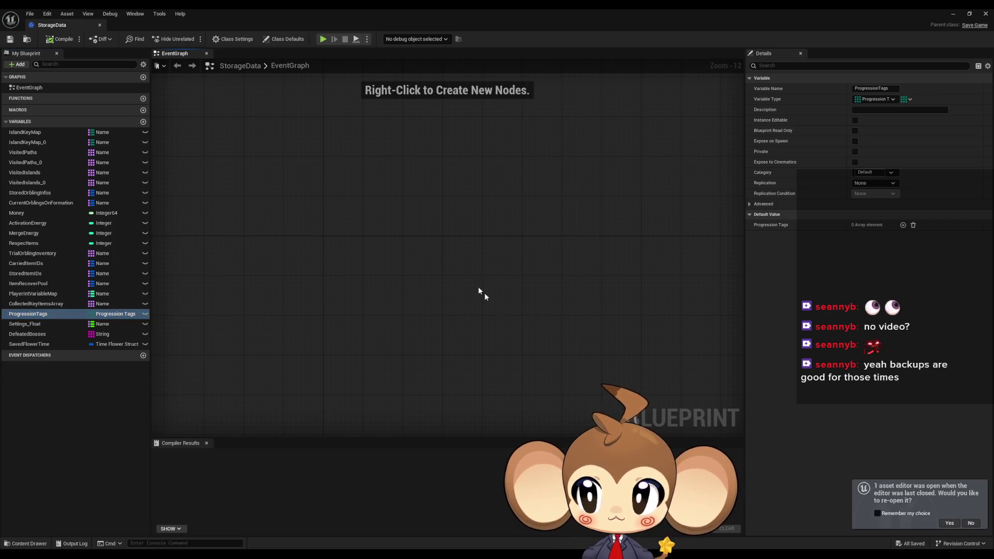
pyautogui.click(951, 12)
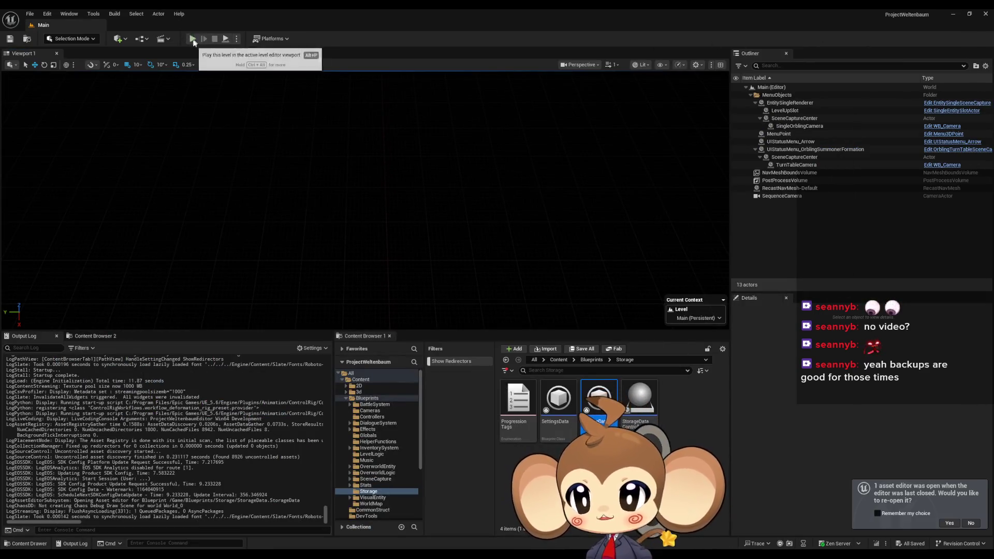
pyautogui.press('Down')
pyautogui.press('Return')
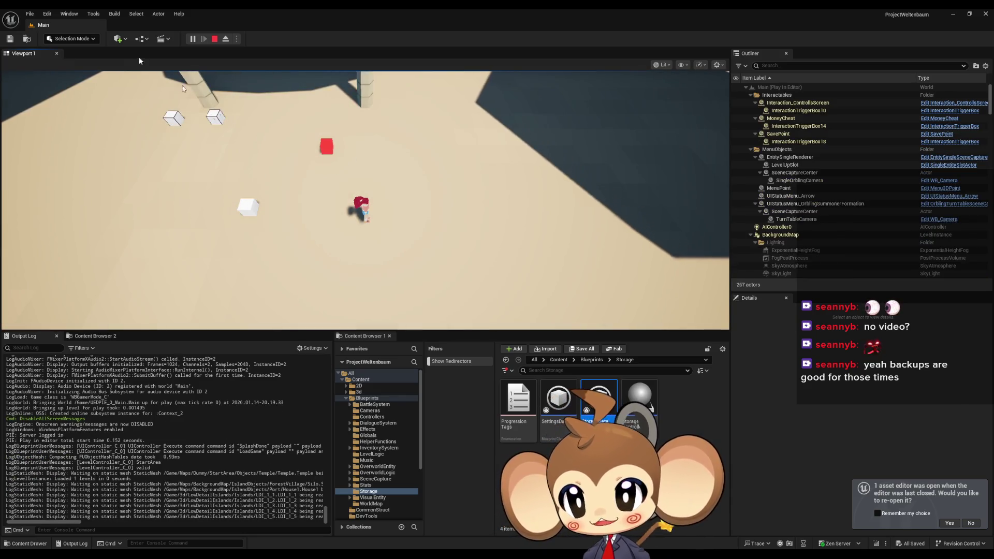
pyautogui.click(31, 14)
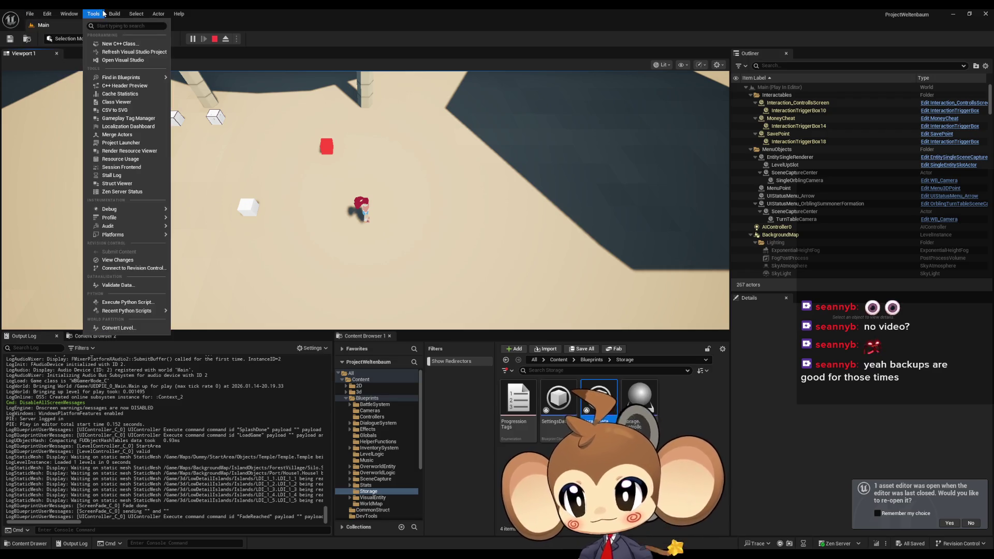
pyautogui.moveTo(118, 15)
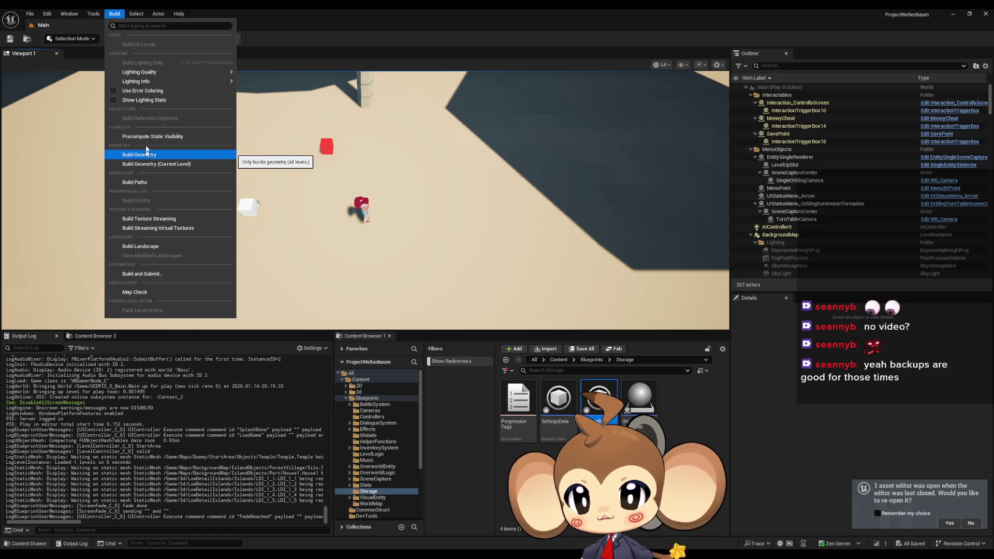
pyautogui.click(115, 14)
pyautogui.click(93, 14)
pyautogui.moveTo(125, 218)
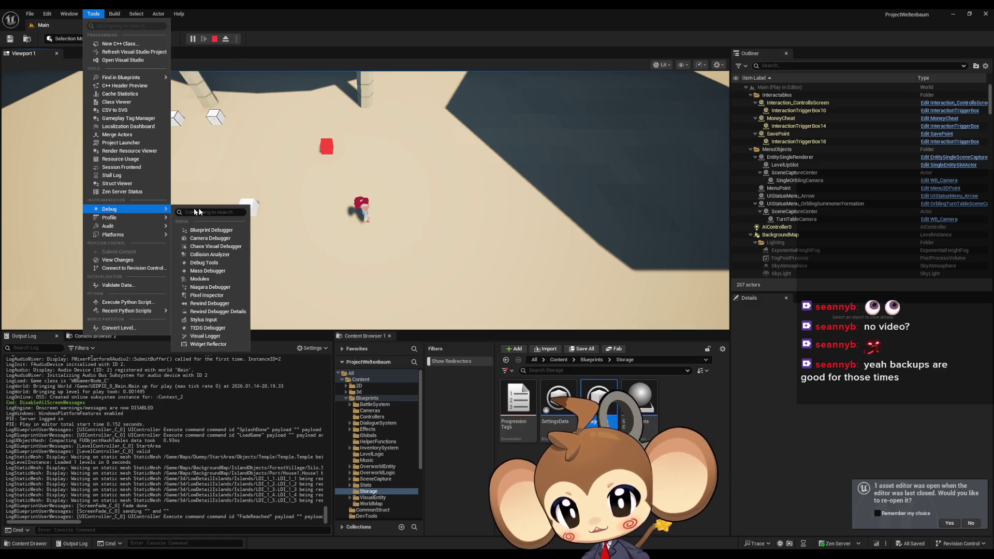
pyautogui.click(210, 230)
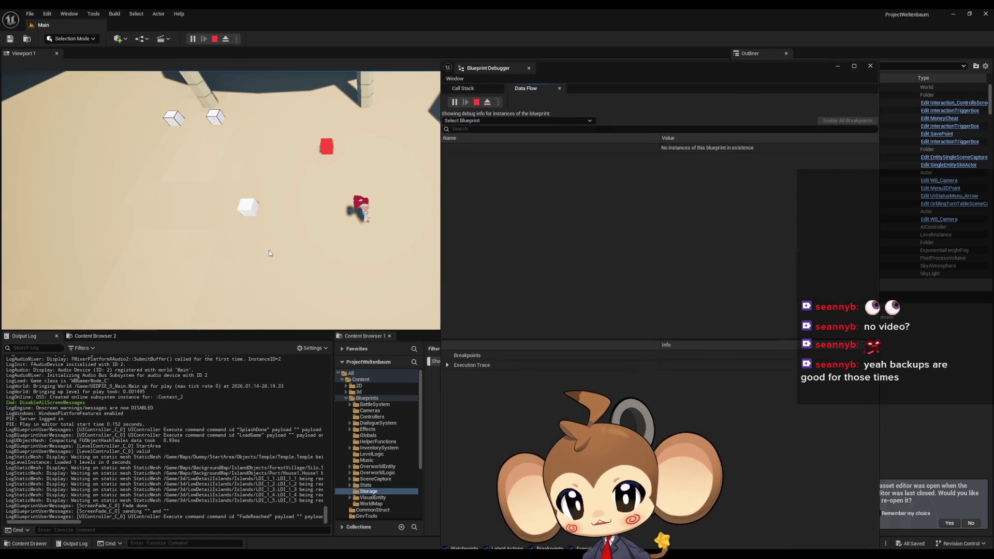
pyautogui.click(475, 122)
pyautogui.write('stor')
pyautogui.press('Down')
pyautogui.press('Down')
pyautogui.press('Down')
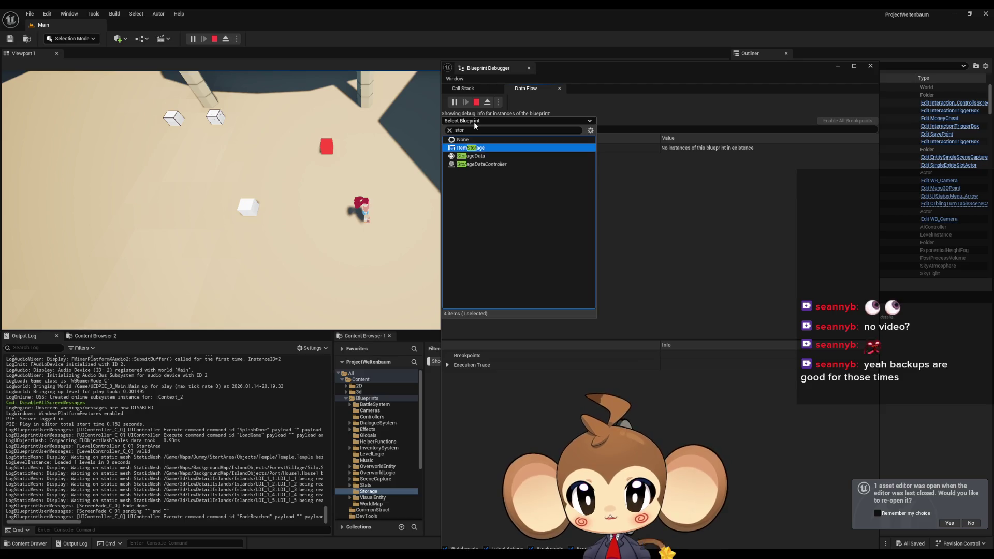
pyautogui.press('Return')
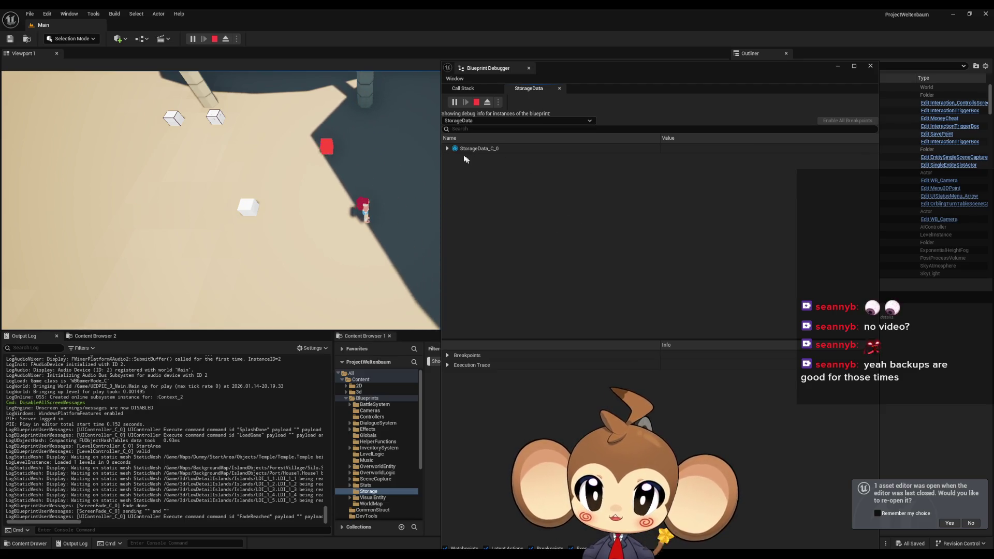
pyautogui.click(446, 149)
pyautogui.click(453, 158)
pyautogui.scroll(-2, 452, 160)
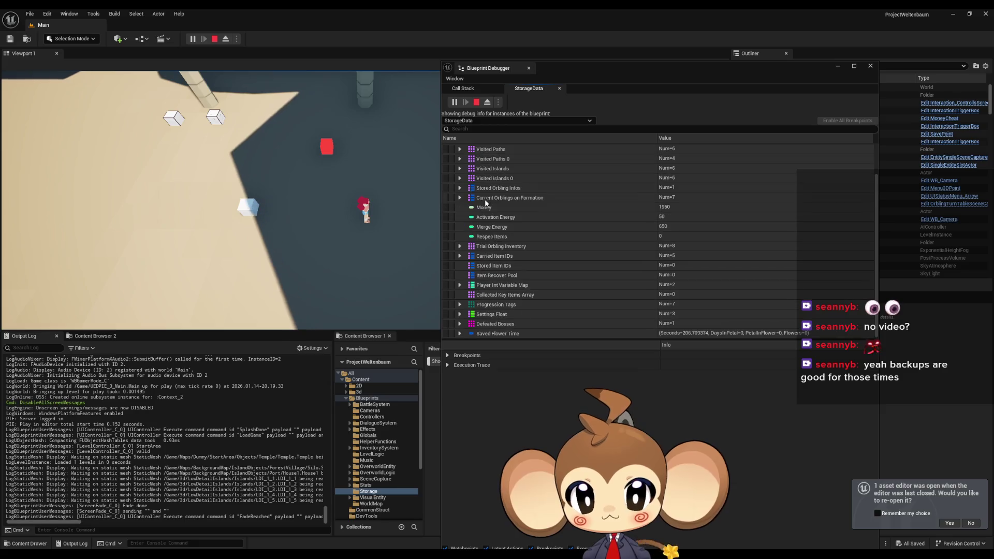
pyautogui.click(460, 304)
pyautogui.click(538, 314)
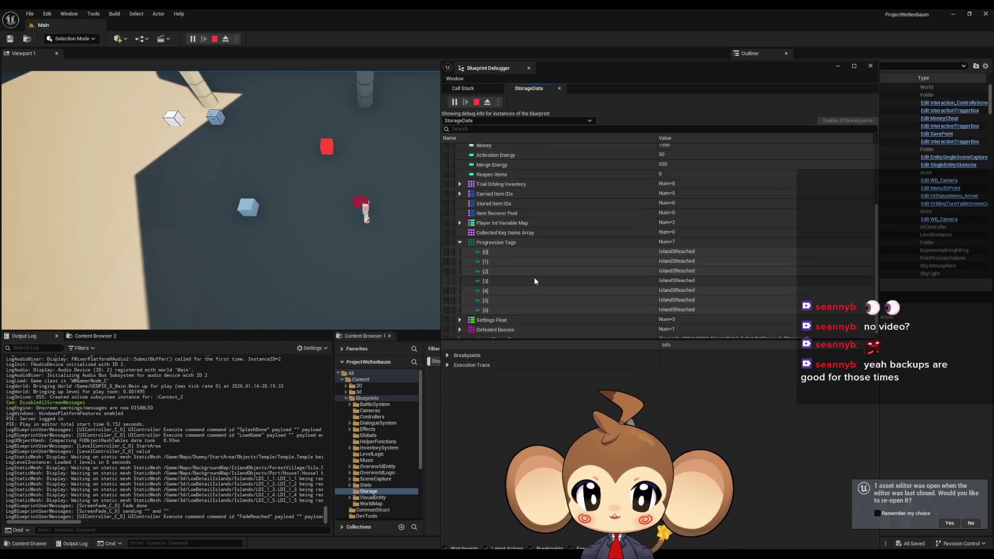
pyautogui.scroll(-3, 673, 280)
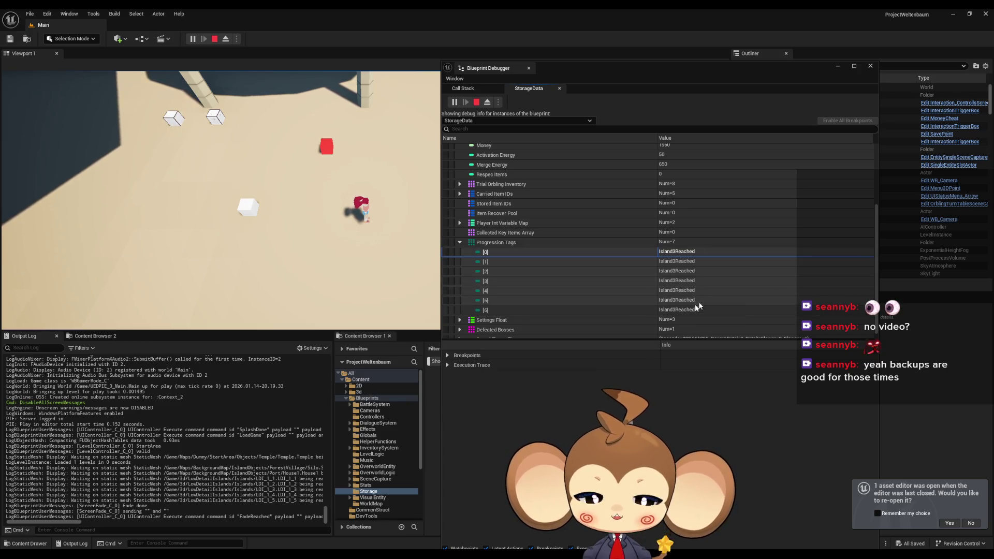
pyautogui.scroll(4, 724, 296)
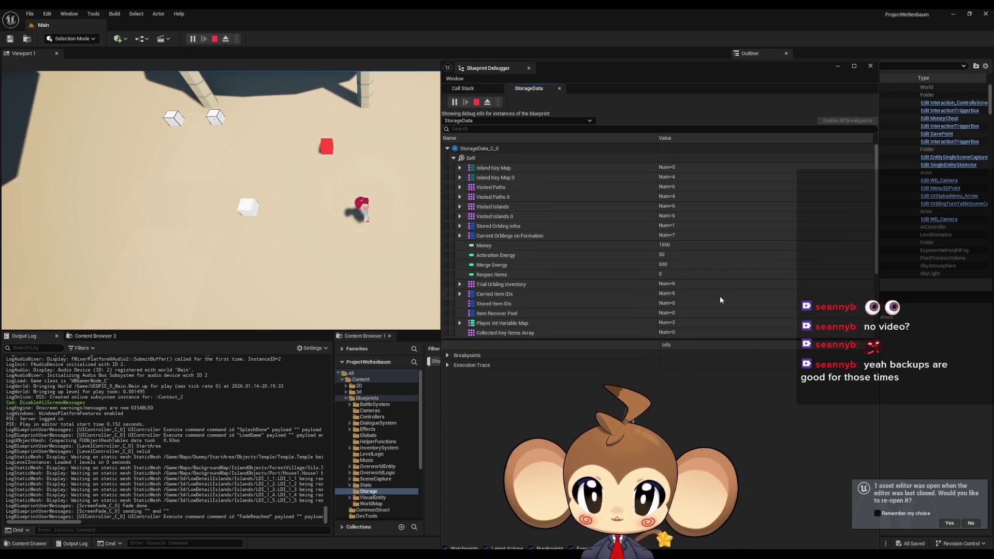
pyautogui.click(871, 66)
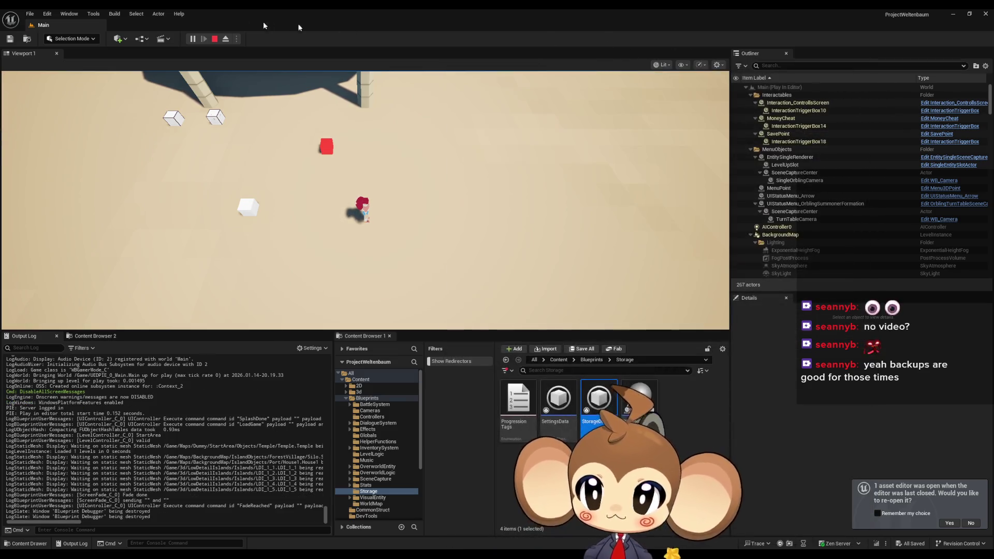
# Stop the play session and open StorageData alongside the Progression Tags enum
pyautogui.click(215, 39)
pyautogui.moveTo(407, 544)
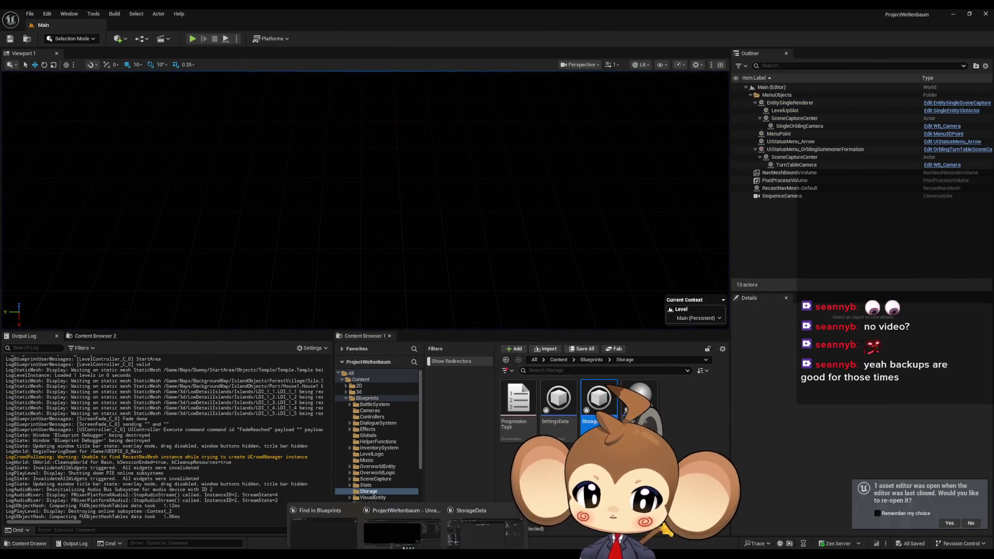
pyautogui.moveTo(460, 537)
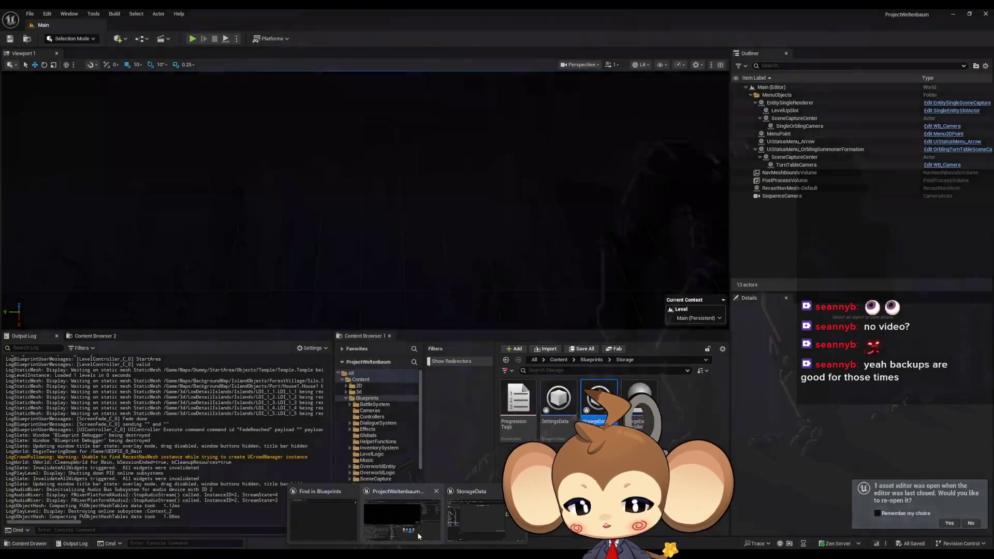
pyautogui.doubleClick(596, 403)
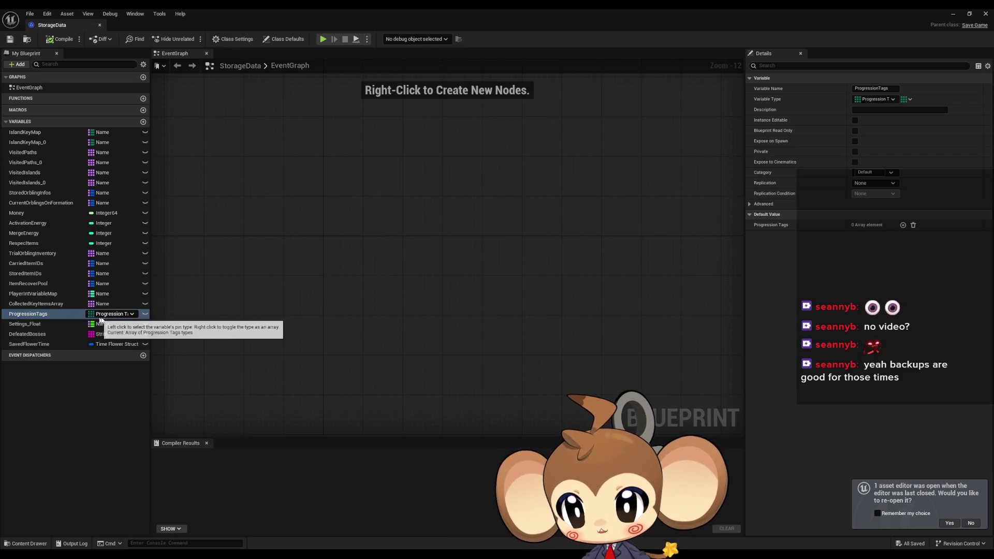
pyautogui.moveTo(350, 12)
pyautogui.mouseDown()
pyautogui.moveTo(468, 75)
pyautogui.moveTo(461, 88)
pyautogui.moveTo(326, 62)
pyautogui.mouseUp()
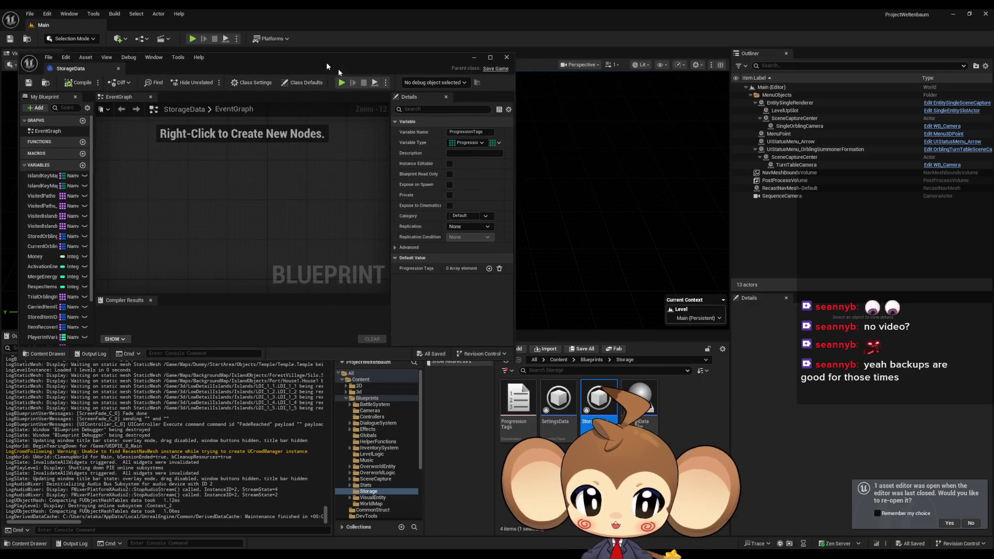
pyautogui.click(511, 408)
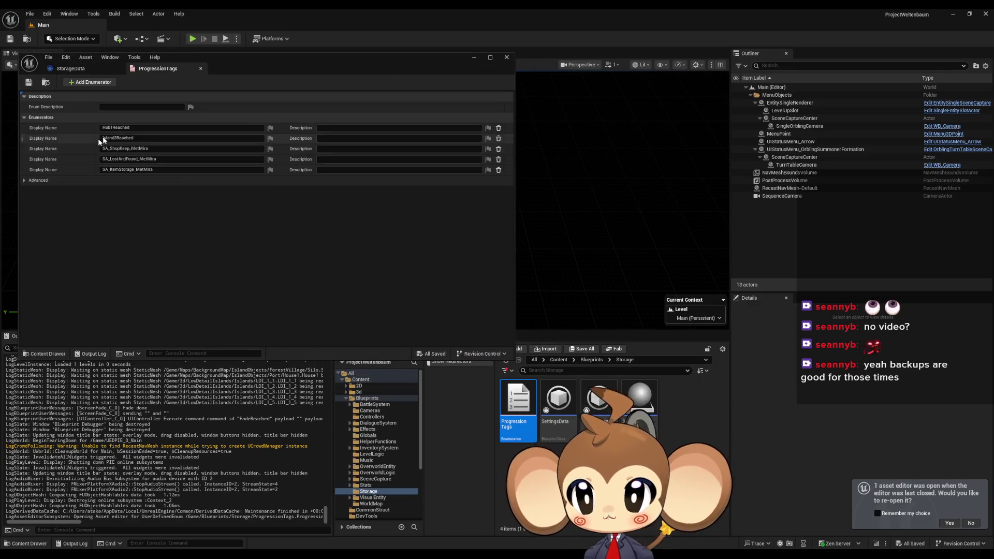
pyautogui.moveTo(184, 68)
pyautogui.mouseDown()
pyautogui.moveTo(269, 76)
pyautogui.moveTo(634, 163)
pyautogui.moveTo(614, 195)
pyautogui.moveTo(406, 104)
pyautogui.moveTo(483, 69)
pyautogui.moveTo(472, 123)
pyautogui.moveTo(457, 61)
pyautogui.mouseUp()
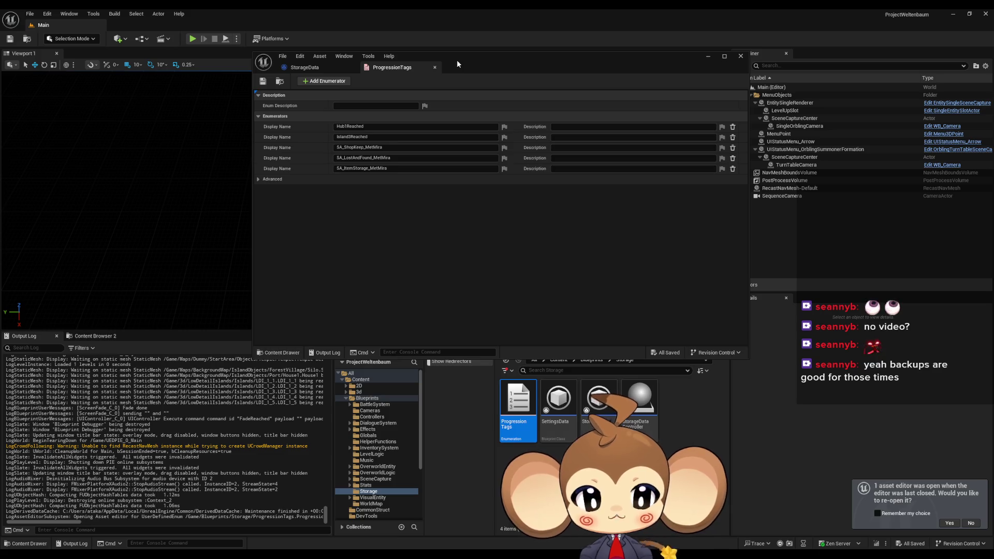
pyautogui.click(307, 69)
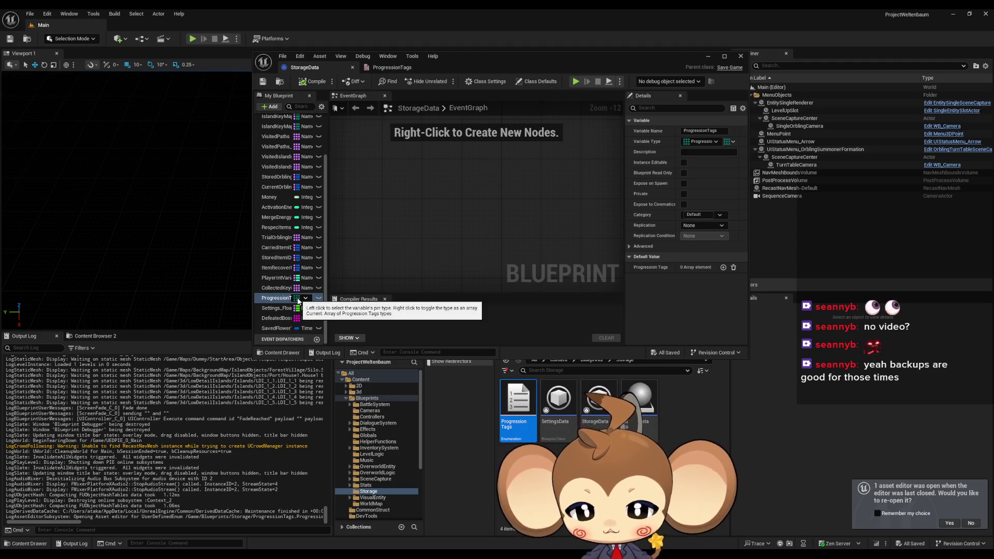
# Change ProgressionTags' variable type to String, then compile and save StorageData
pyautogui.click(303, 299)
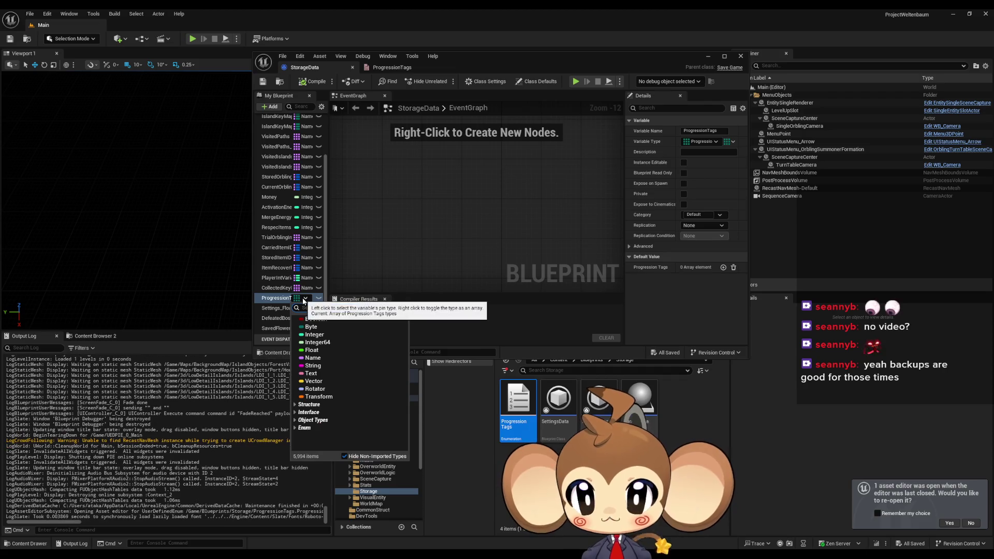
pyautogui.click(313, 366)
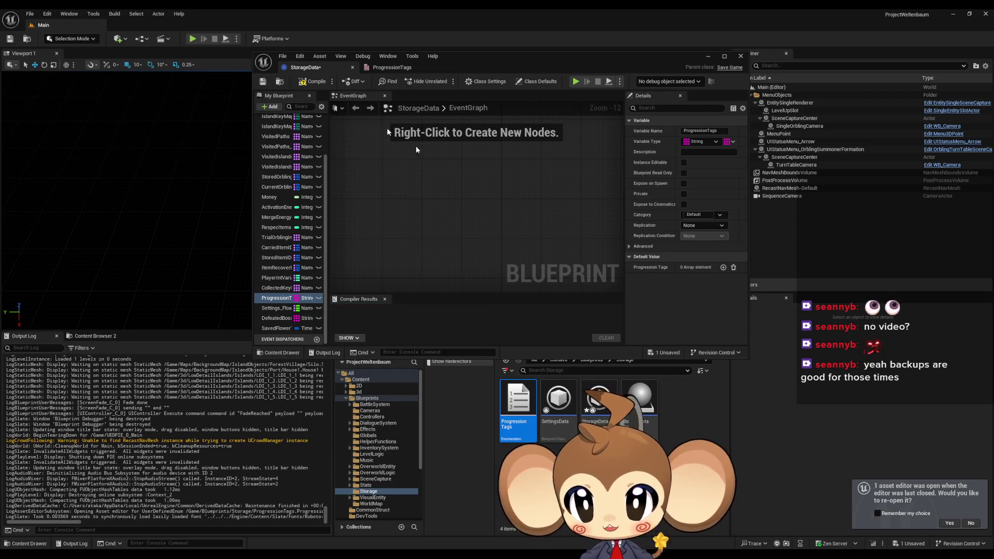
pyautogui.hotkey('ctrl', 's')
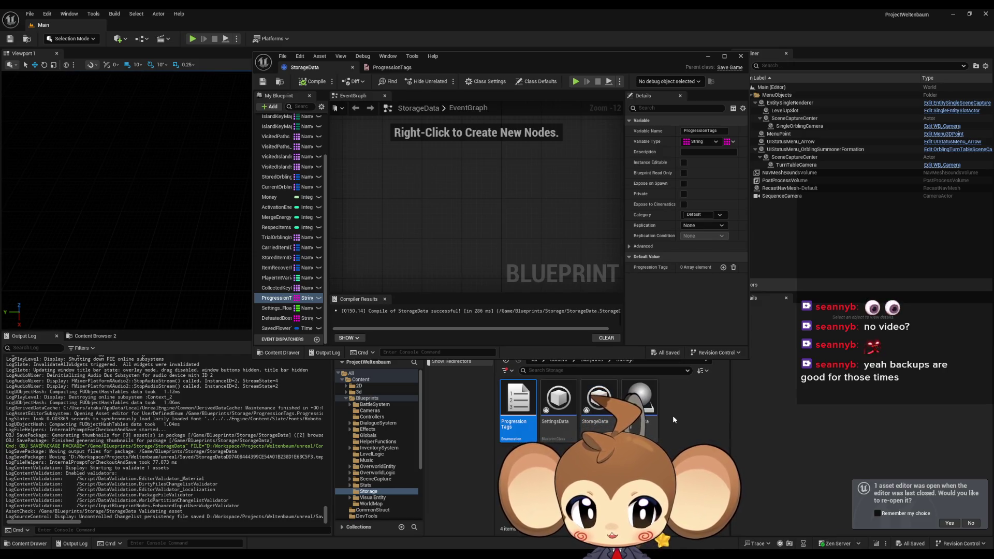
pyautogui.click(639, 404)
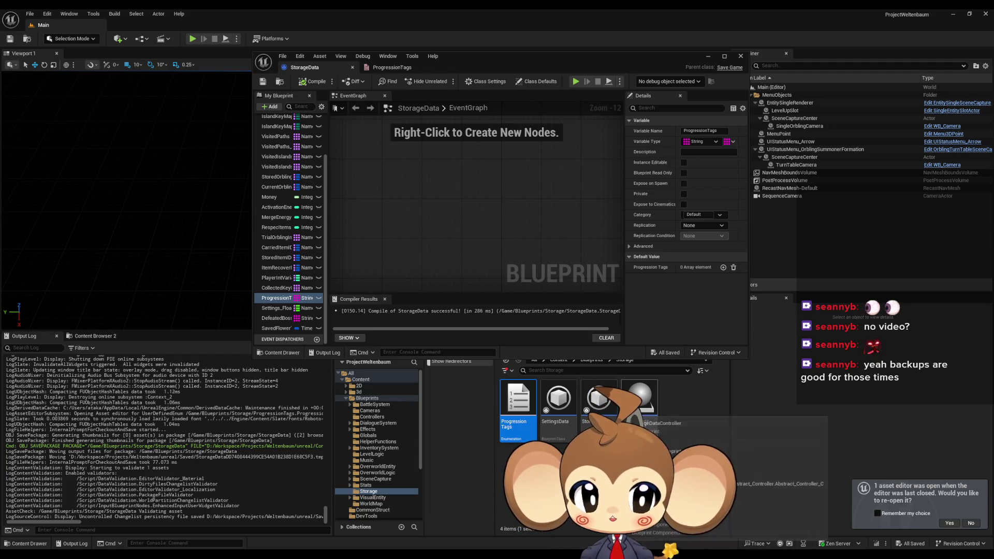
pyautogui.moveTo(543, 63); pyautogui.dragTo(523, 32)
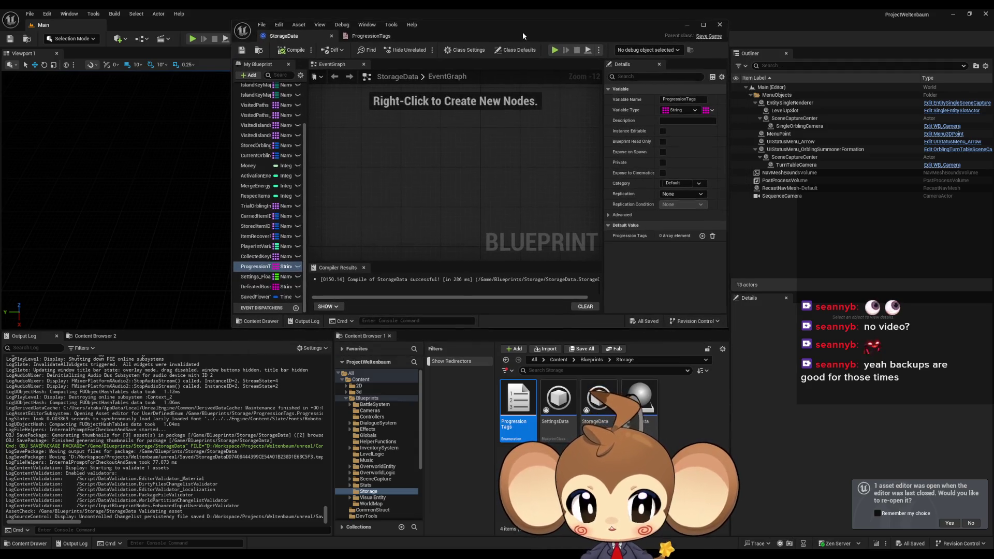
# Open the ArenaMenu widget from Content > UI > ArenaMenu in full-screen Graph view
pyautogui.click(559, 359)
pyautogui.scroll(-5, 650, 413)
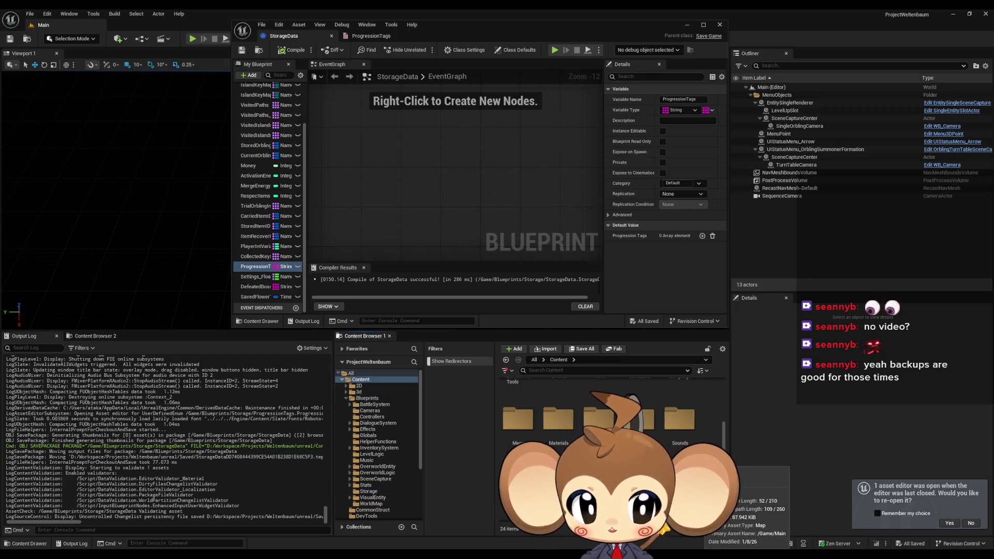
pyautogui.scroll(-3, 611, 414)
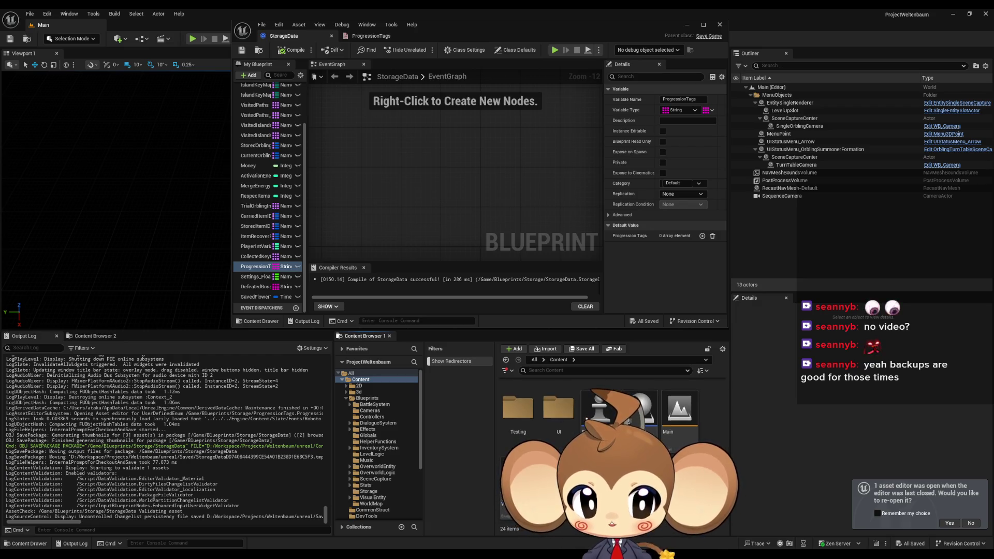
pyautogui.scroll(3, 611, 414)
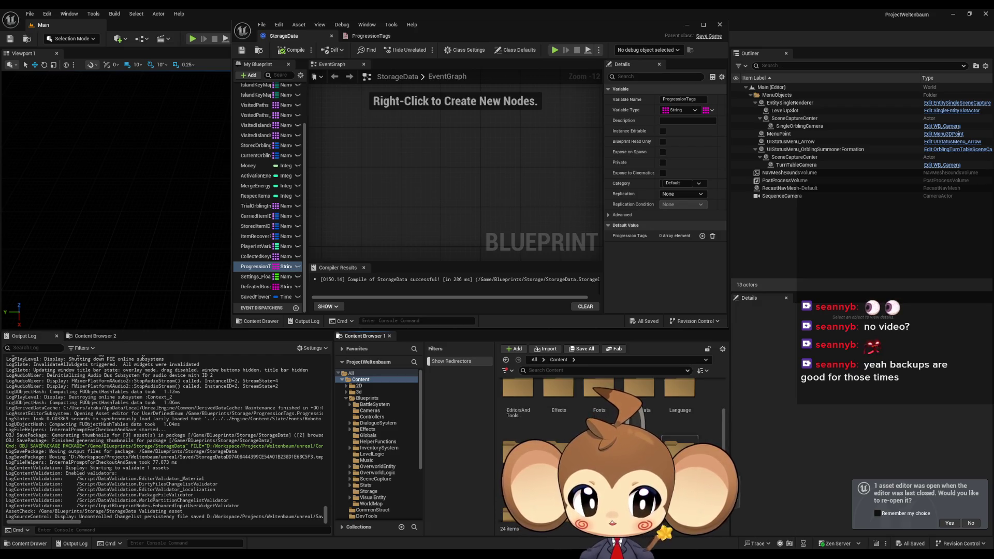
pyautogui.doubleClick(558, 466)
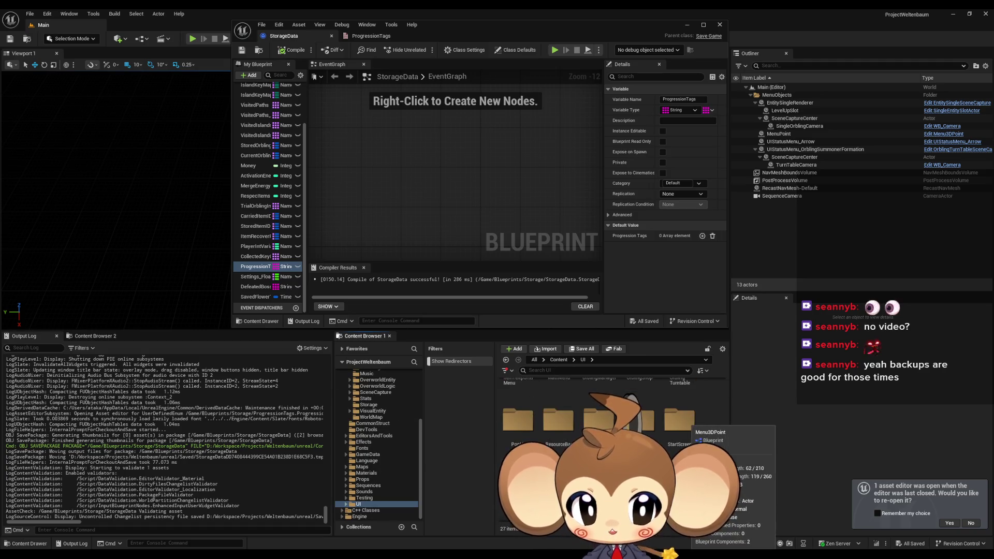
pyautogui.scroll(3, 564, 426)
pyautogui.doubleClick(562, 417)
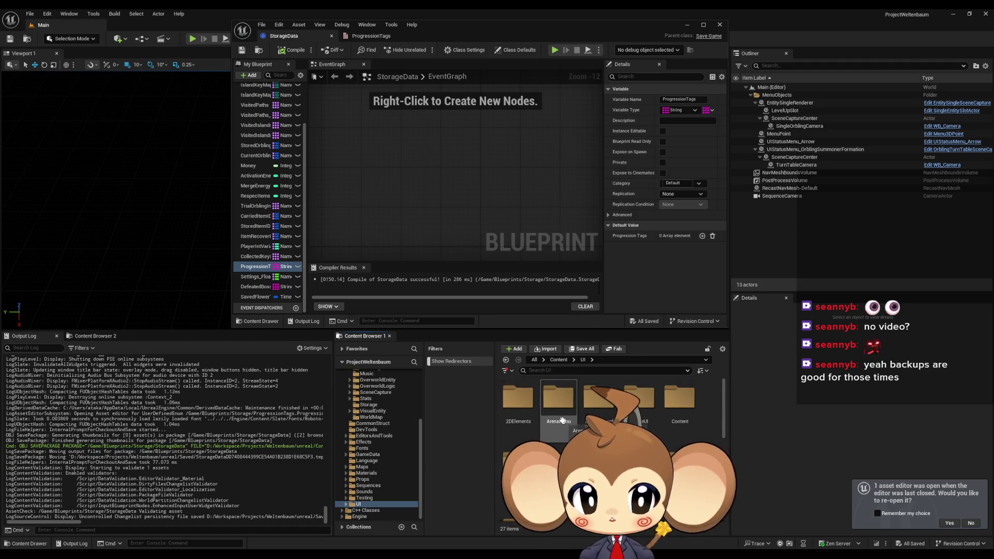
pyautogui.doubleClick(516, 409)
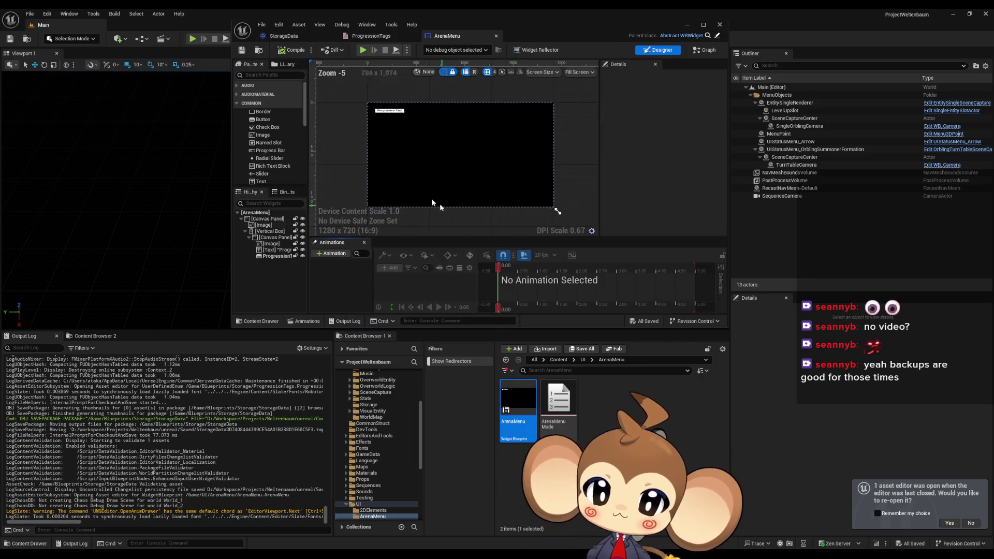
pyautogui.click(705, 50)
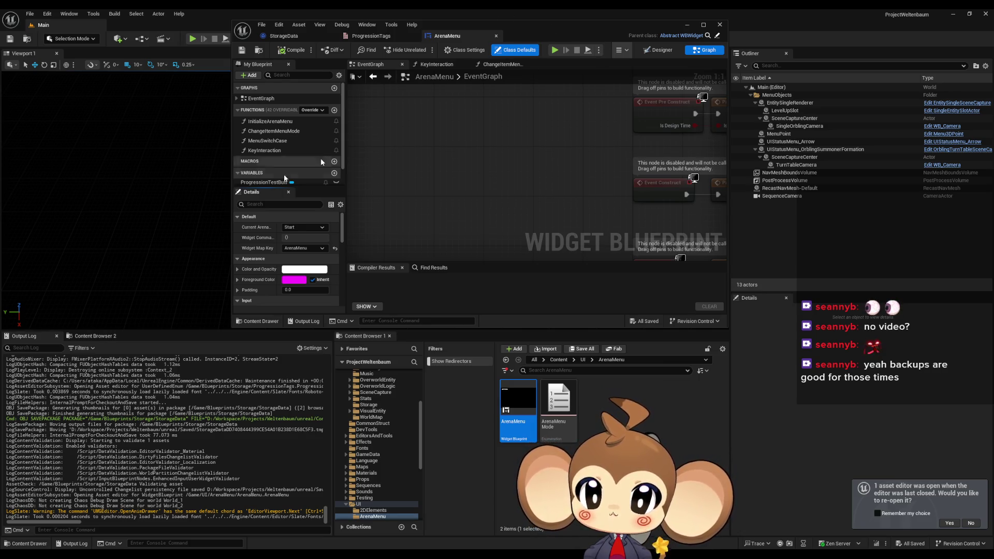
pyautogui.doubleClick(551, 27)
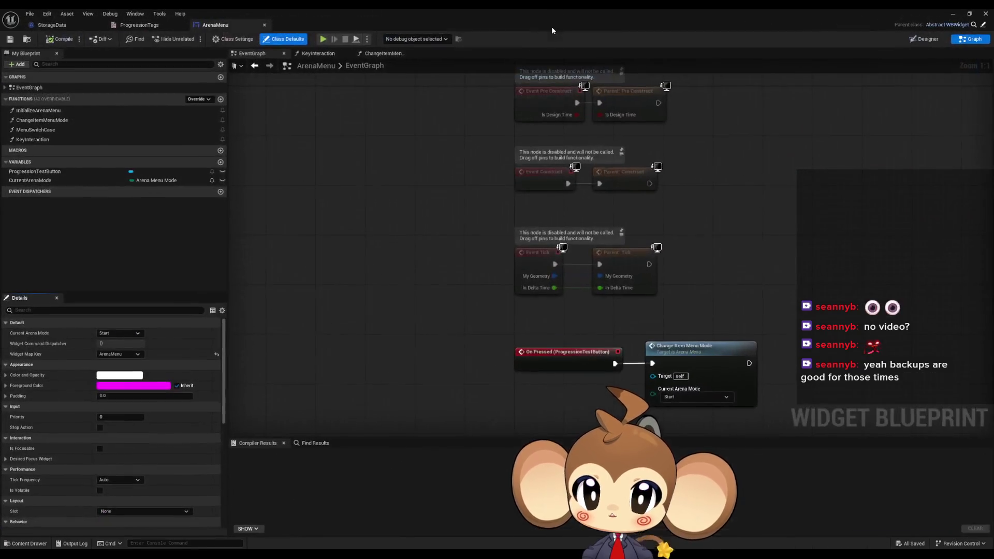
# Open MenuSwitchCase and find the Check if Progress Conditions node after Get Data Table Row
pyautogui.doubleClick(35, 130)
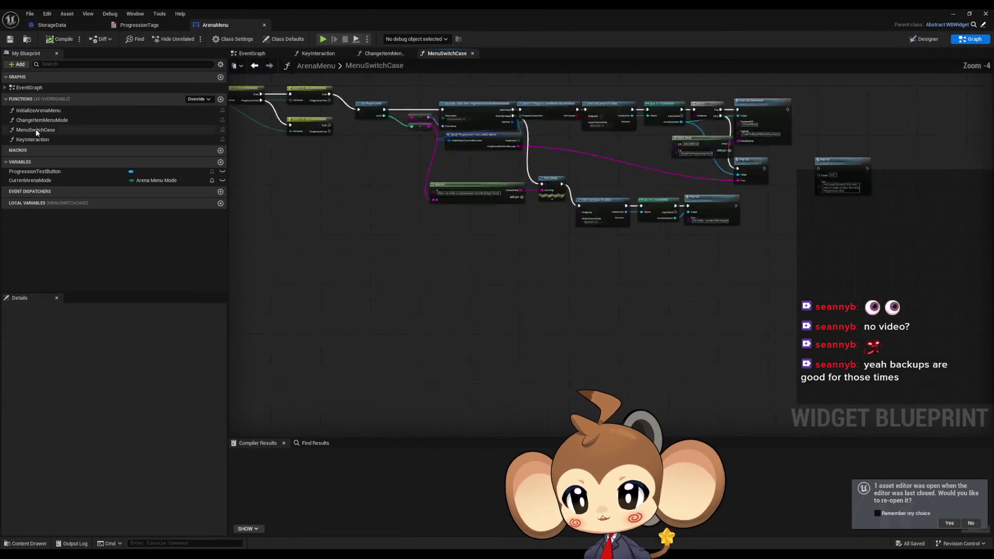
pyautogui.scroll(4, 580, 264)
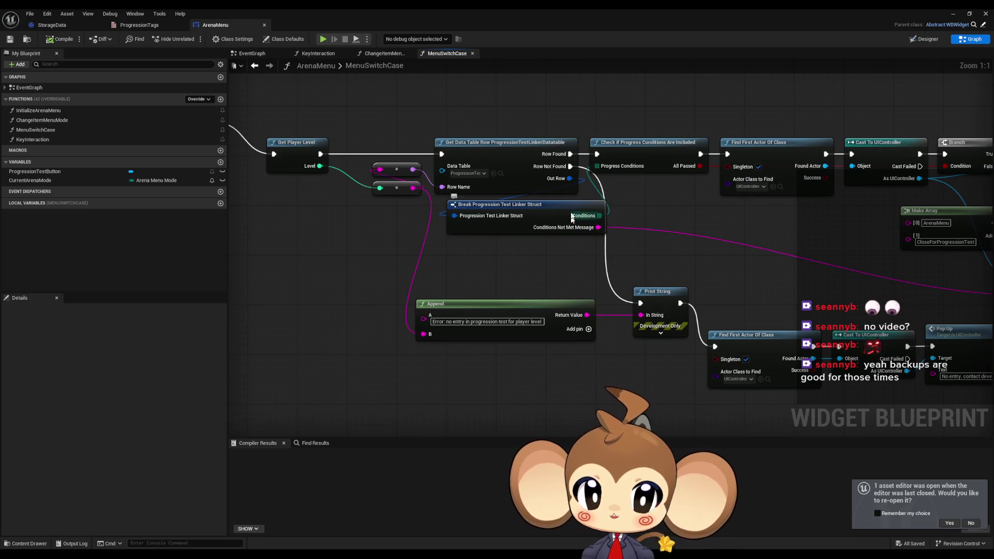
pyautogui.click(530, 171)
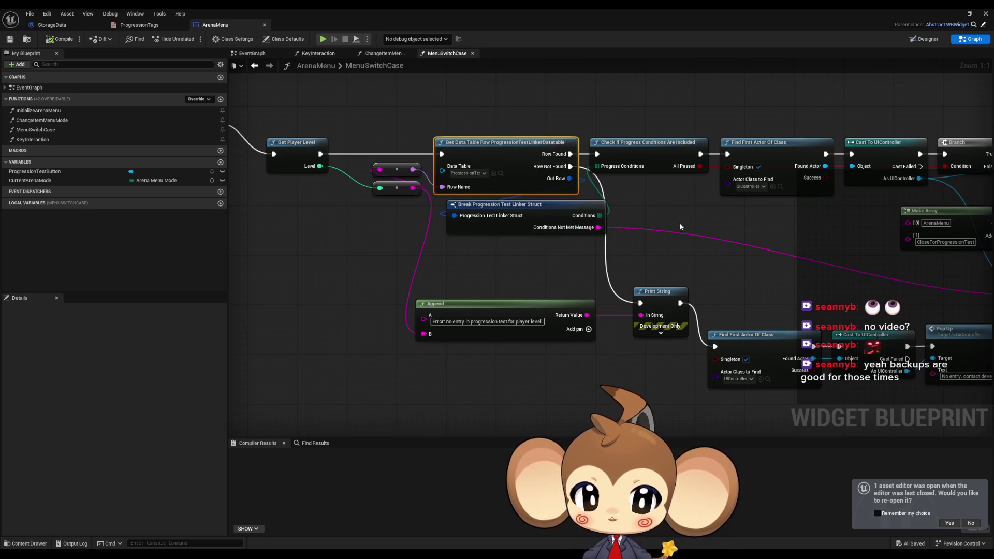
pyautogui.moveTo(680, 227); pyautogui.dragTo(634, 268)
pyautogui.click(621, 199)
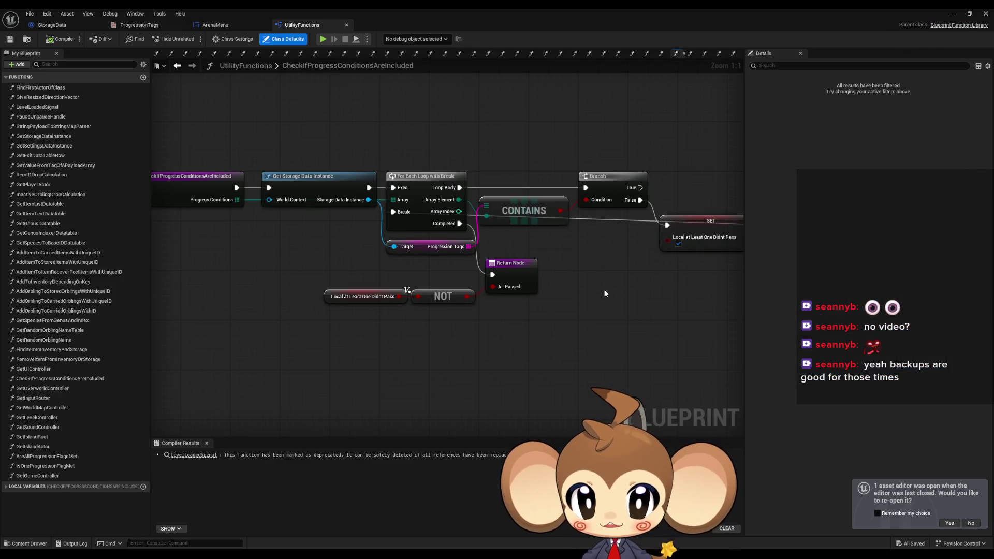
# Compare StorageData with the condition-check graph's Target and CONTAINS nodes
pyautogui.click(51, 24)
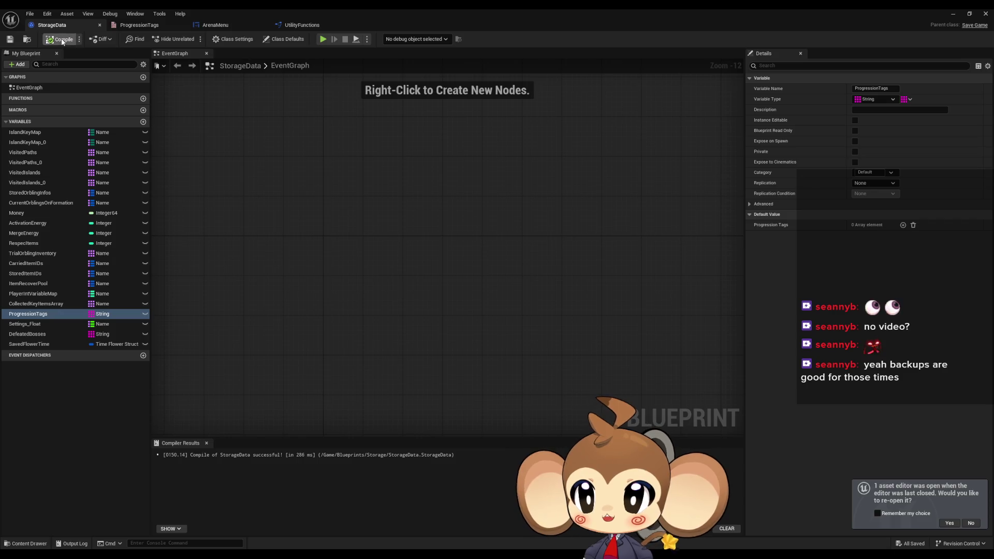
pyautogui.click(342, 23)
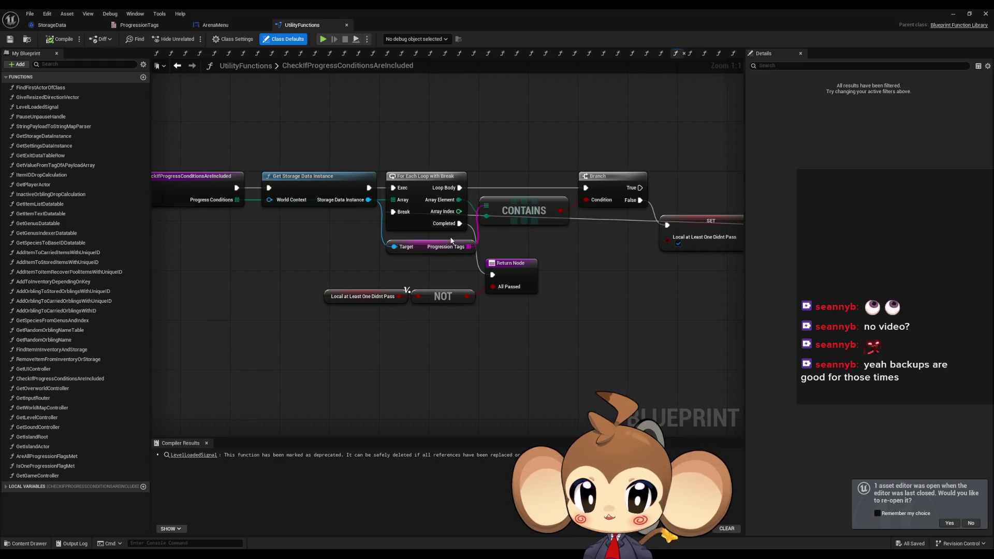
pyautogui.moveTo(489, 250); pyautogui.dragTo(471, 251)
pyautogui.click(524, 210)
pyautogui.moveTo(362, 216); pyautogui.dragTo(365, 255)
pyautogui.click(365, 255)
# Set the function's ProgressConditions input to an array of String
pyautogui.click(243, 221)
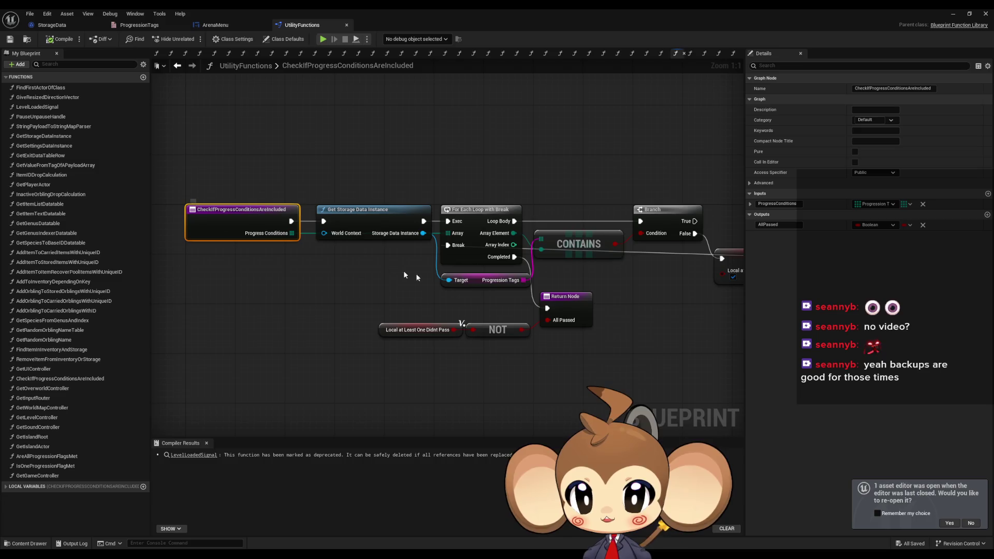
pyautogui.click(909, 224)
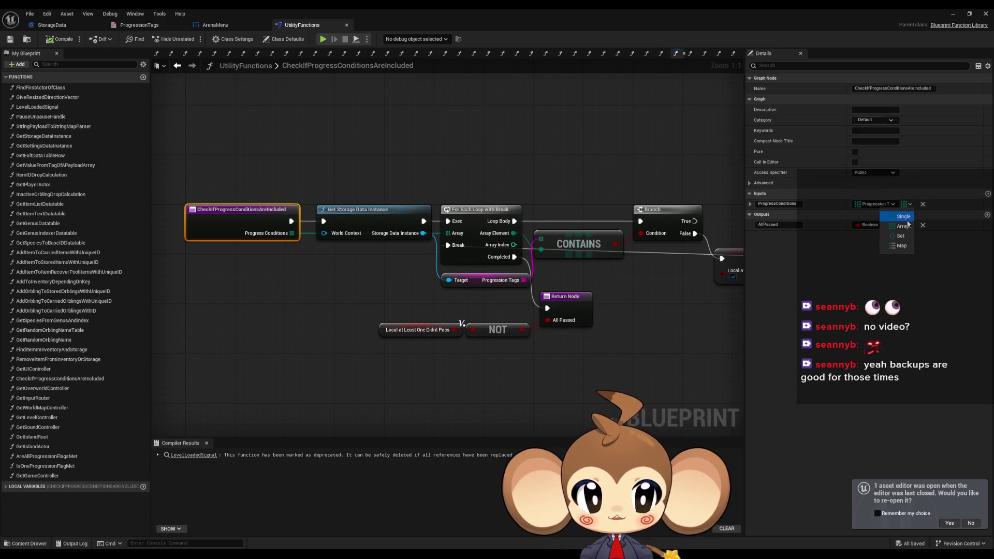
pyautogui.click(880, 224)
pyautogui.click(882, 272)
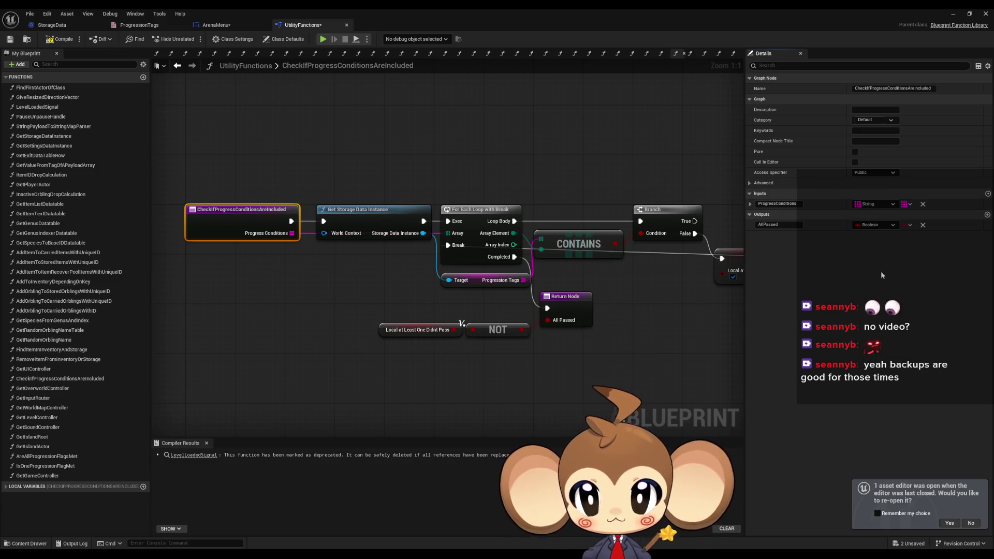
pyautogui.click(299, 295)
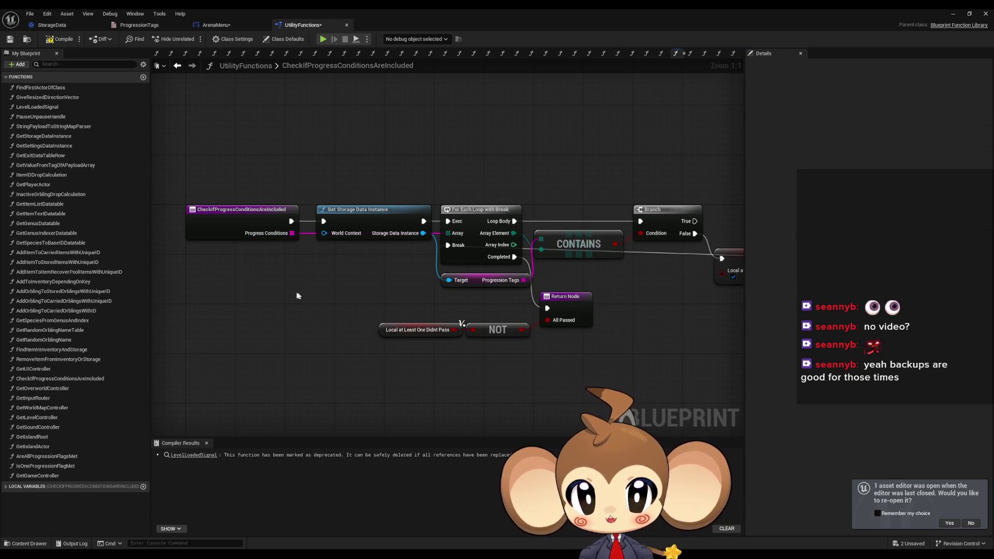
# Add a Contains Item node and a For Each Loop with Break off Progress Conditions
pyautogui.moveTo(293, 234); pyautogui.dragTo(309, 285)
pyautogui.write('cont')
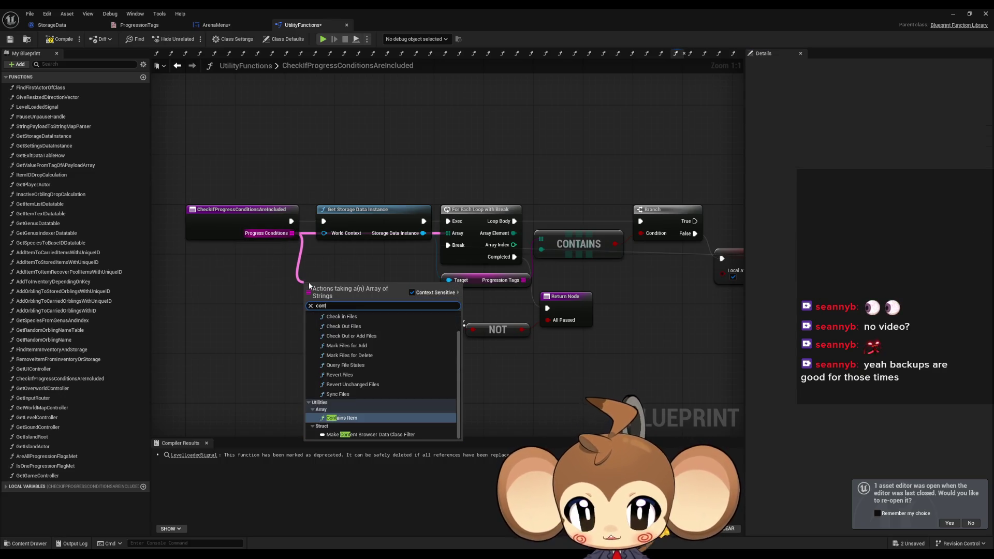
pyautogui.press('Return')
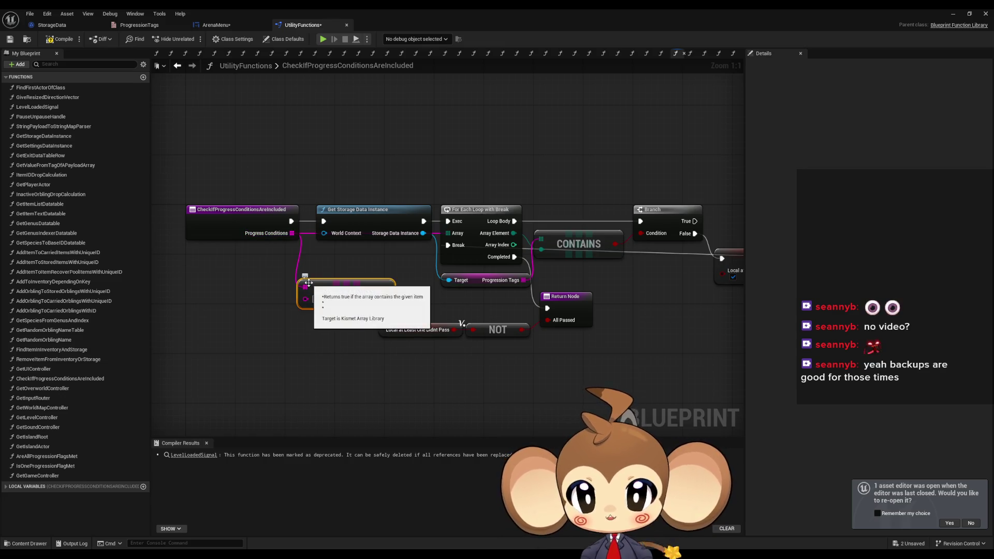
pyautogui.moveTo(387, 294)
pyautogui.mouseDown()
pyautogui.moveTo(505, 286)
pyautogui.moveTo(506, 303)
pyautogui.mouseUp()
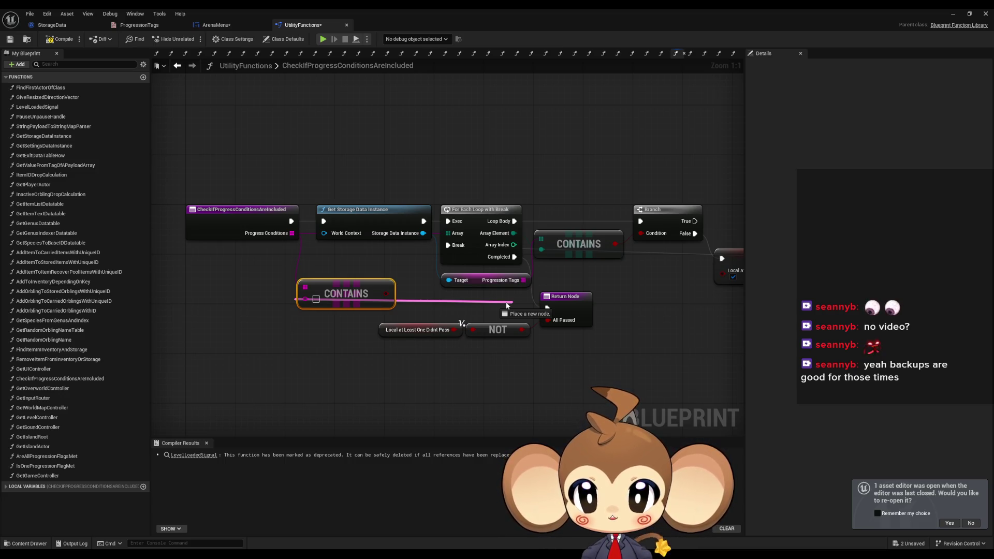
pyautogui.moveTo(507, 305); pyautogui.dragTo(507, 306)
pyautogui.moveTo(292, 233); pyautogui.dragTo(459, 108)
pyautogui.write('for')
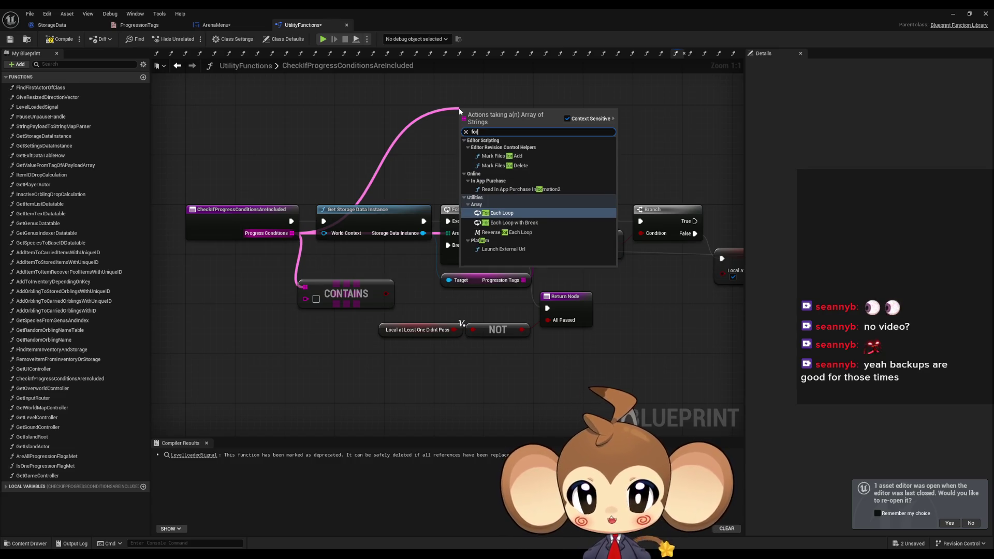
pyautogui.press('Down')
pyautogui.press('Return')
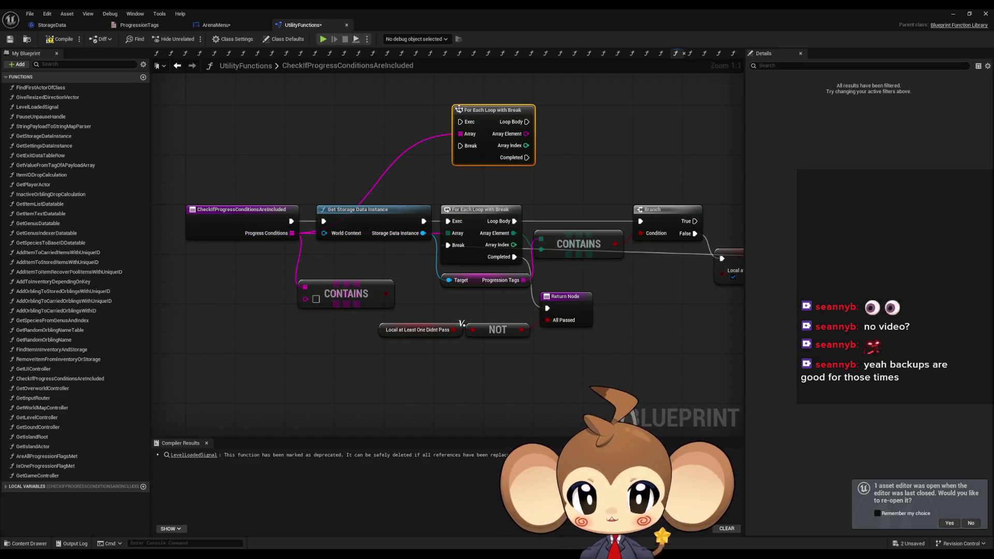
# Wire each loop element into CONTAINS against Progression Tags and remove the extra CONTAINS
pyautogui.moveTo(563, 218); pyautogui.dragTo(520, 229)
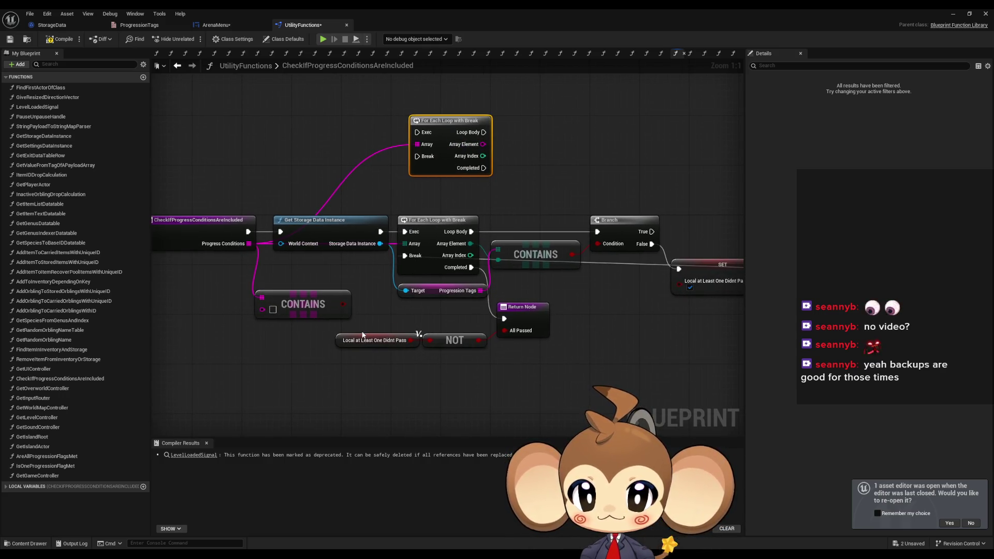
pyautogui.moveTo(287, 309)
pyautogui.mouseDown()
pyautogui.moveTo(484, 221)
pyautogui.moveTo(550, 172)
pyautogui.mouseUp()
pyautogui.moveTo(483, 144)
pyautogui.mouseDown()
pyautogui.moveTo(530, 171)
pyautogui.moveTo(497, 287)
pyautogui.moveTo(480, 290)
pyautogui.mouseUp()
pyautogui.moveTo(603, 167)
pyautogui.mouseDown()
pyautogui.moveTo(591, 250)
pyautogui.moveTo(611, 249)
pyautogui.moveTo(607, 298)
pyautogui.moveTo(641, 406)
pyautogui.mouseUp()
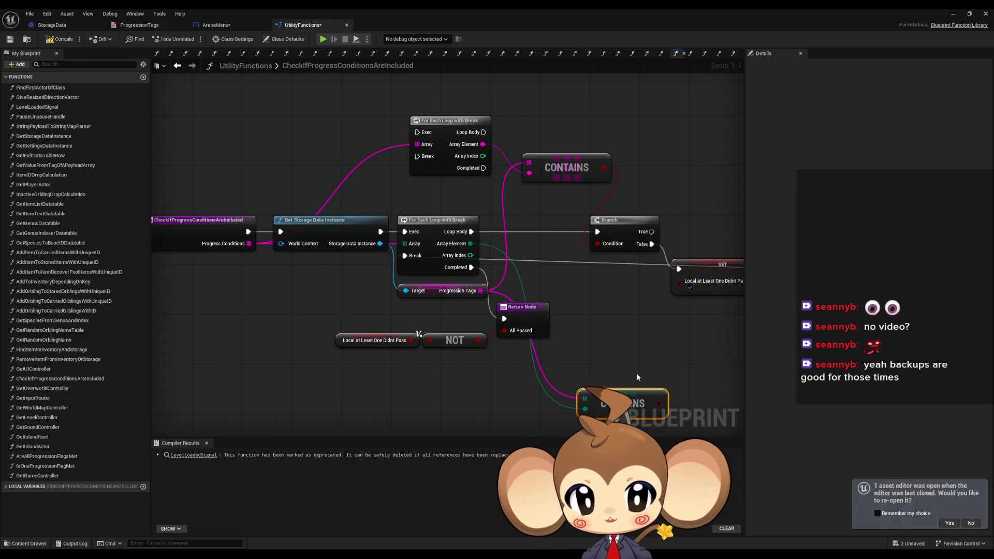
pyautogui.press('Delete')
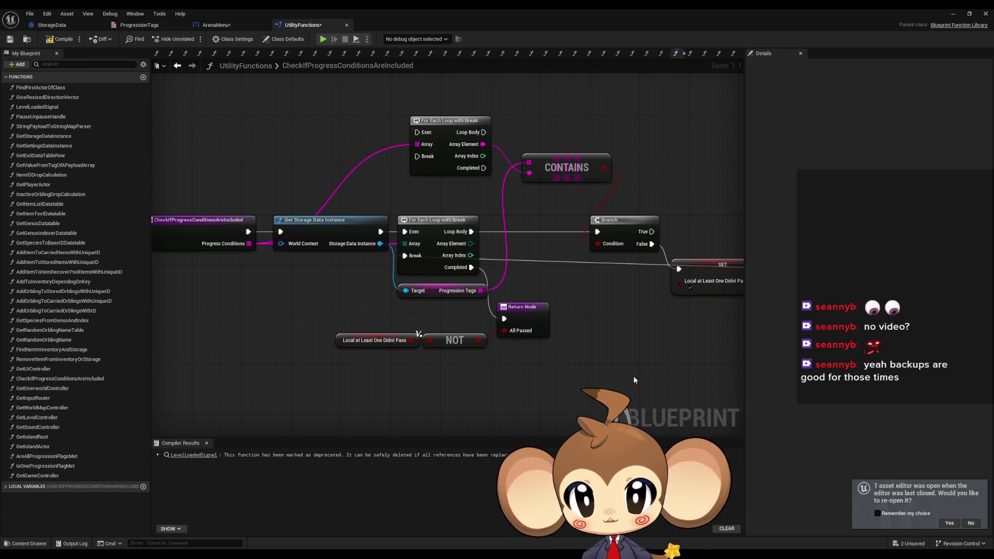
pyautogui.hotkey('ctrl', 'z')
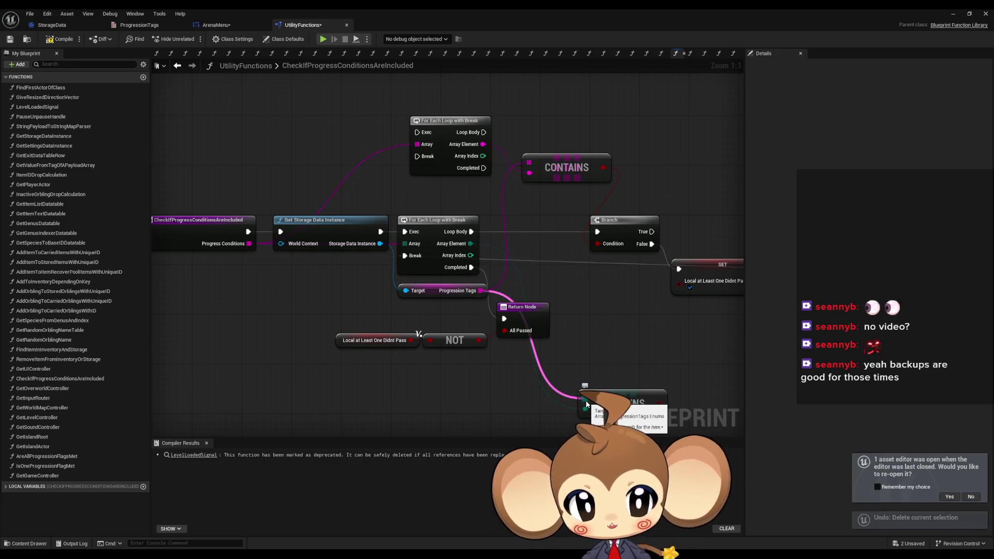
pyautogui.press('Delete')
# Rewire SET to Break, Branch to the loop body, and Return to loop completion
pyautogui.moveTo(523, 262); pyautogui.dragTo(454, 268)
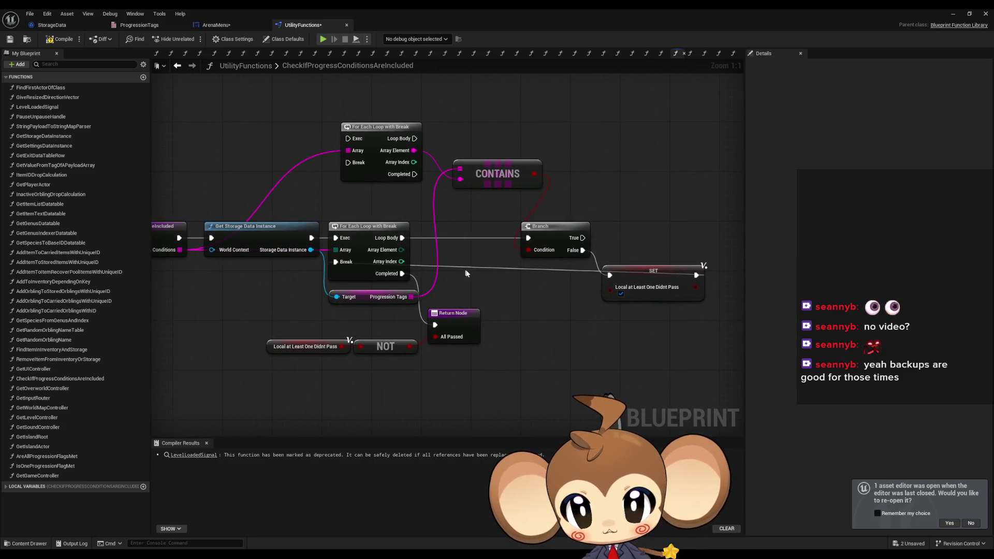
pyautogui.moveTo(695, 276); pyautogui.dragTo(357, 164)
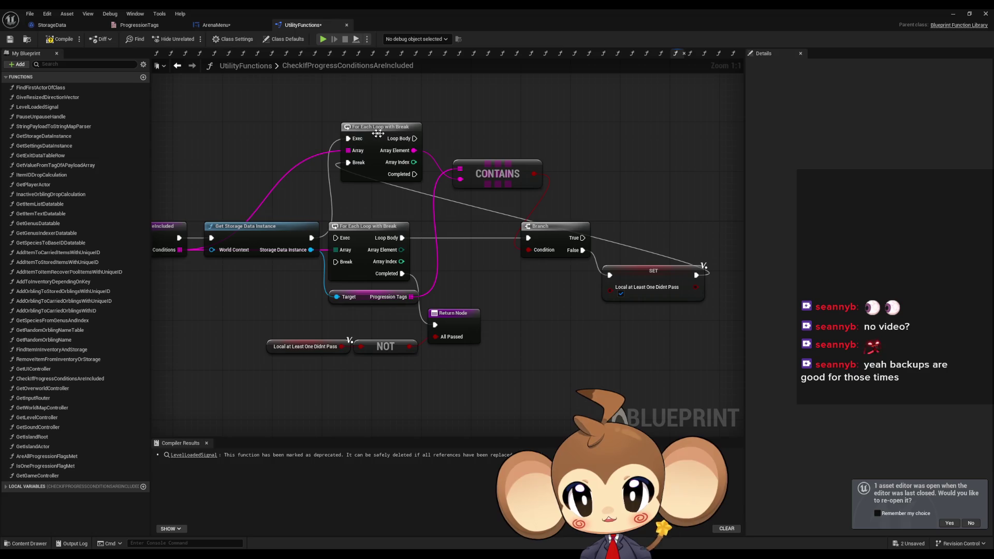
pyautogui.moveTo(415, 138)
pyautogui.mouseDown()
pyautogui.moveTo(523, 257)
pyautogui.moveTo(528, 238)
pyautogui.mouseUp()
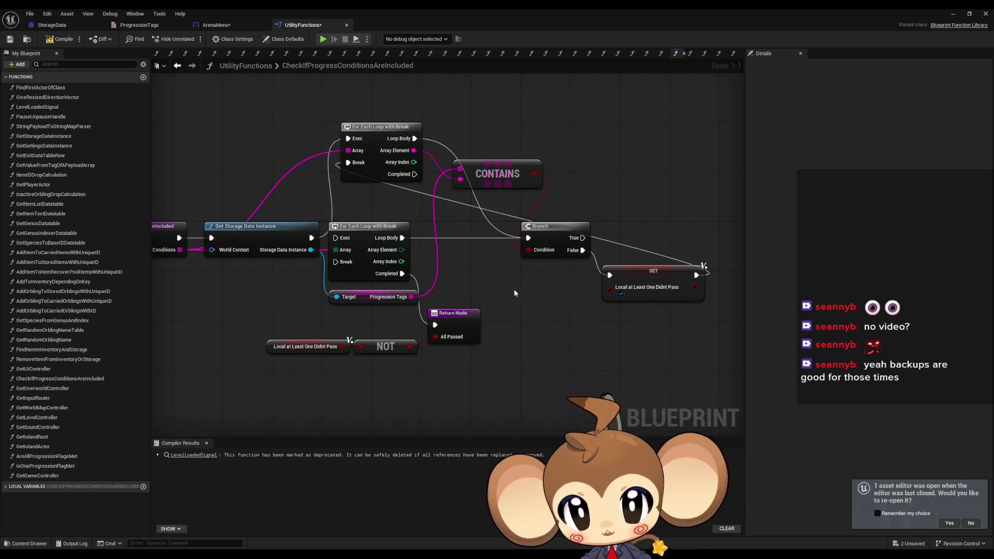
pyautogui.moveTo(415, 174)
pyautogui.mouseDown()
pyautogui.moveTo(437, 252)
pyautogui.moveTo(435, 324)
pyautogui.mouseUp()
# Delete the old inner loop, tidy the nodes, and jump to the AreAllProgressionFlagsMet error
pyautogui.click(369, 226)
pyautogui.press('Delete')
pyautogui.moveTo(391, 129); pyautogui.dragTo(377, 234)
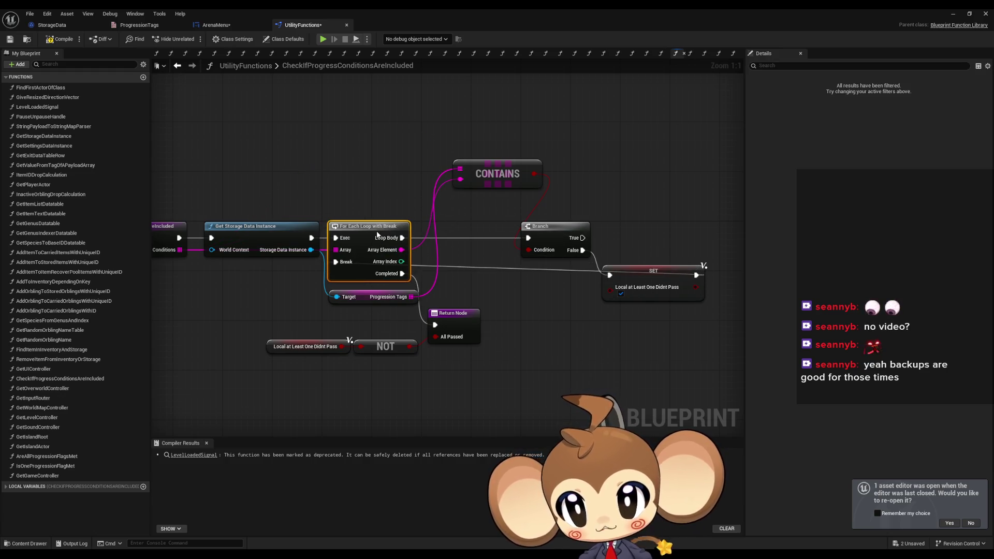
pyautogui.moveTo(490, 173)
pyautogui.mouseDown()
pyautogui.moveTo(481, 266)
pyautogui.moveTo(459, 266)
pyautogui.mouseUp()
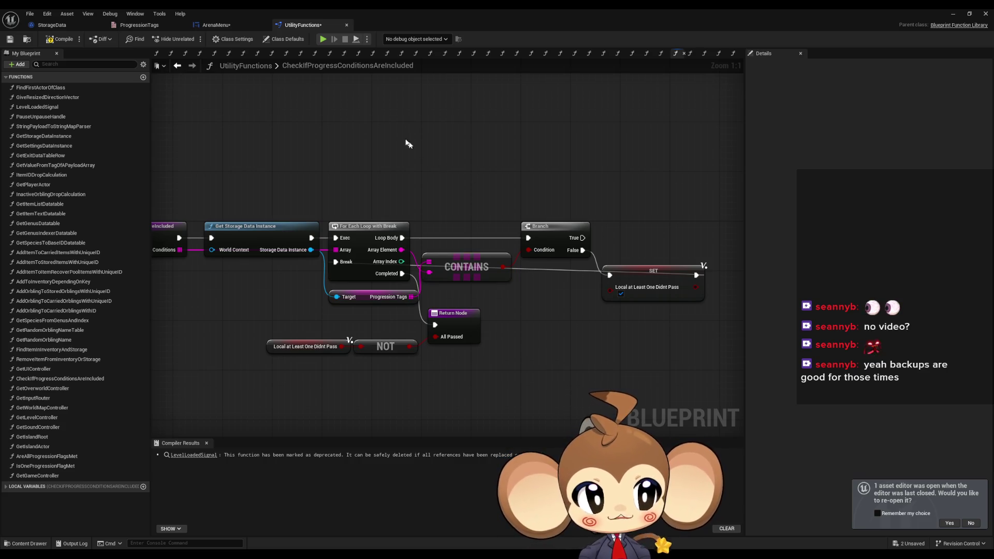
pyautogui.moveTo(340, 198)
pyautogui.mouseDown()
pyautogui.moveTo(454, 195)
pyautogui.moveTo(383, 187)
pyautogui.moveTo(372, 191)
pyautogui.moveTo(563, 201)
pyautogui.mouseUp()
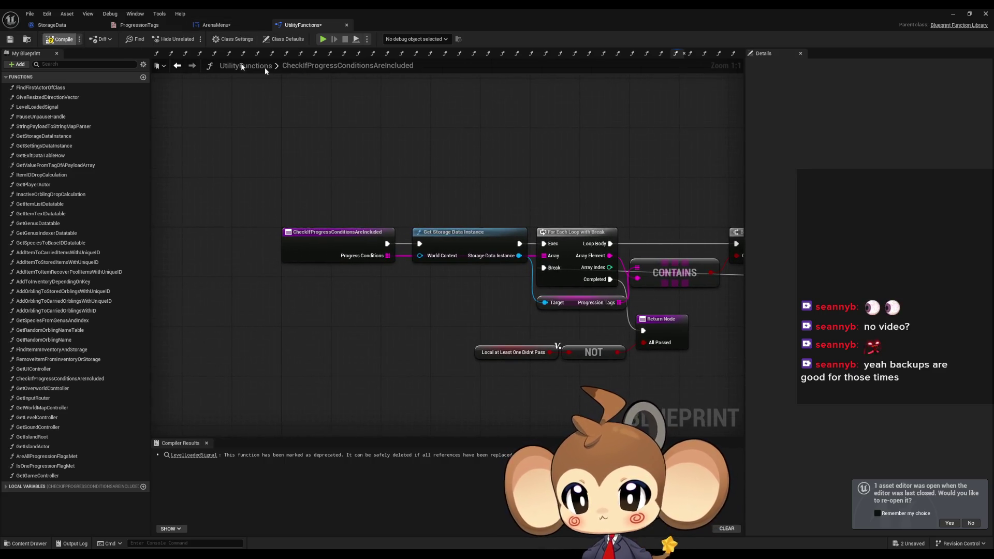
pyautogui.moveTo(465, 126); pyautogui.dragTo(359, 131)
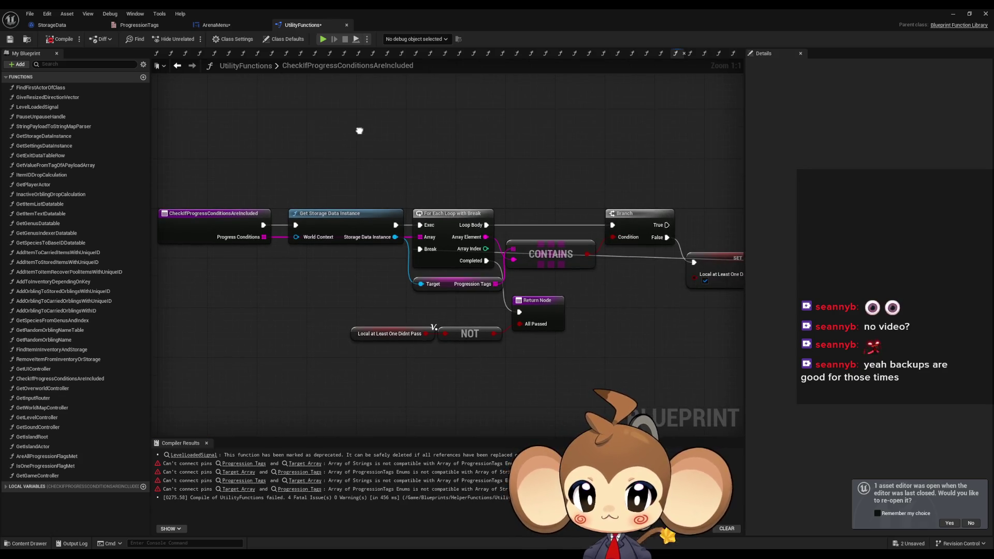
pyautogui.click(244, 464)
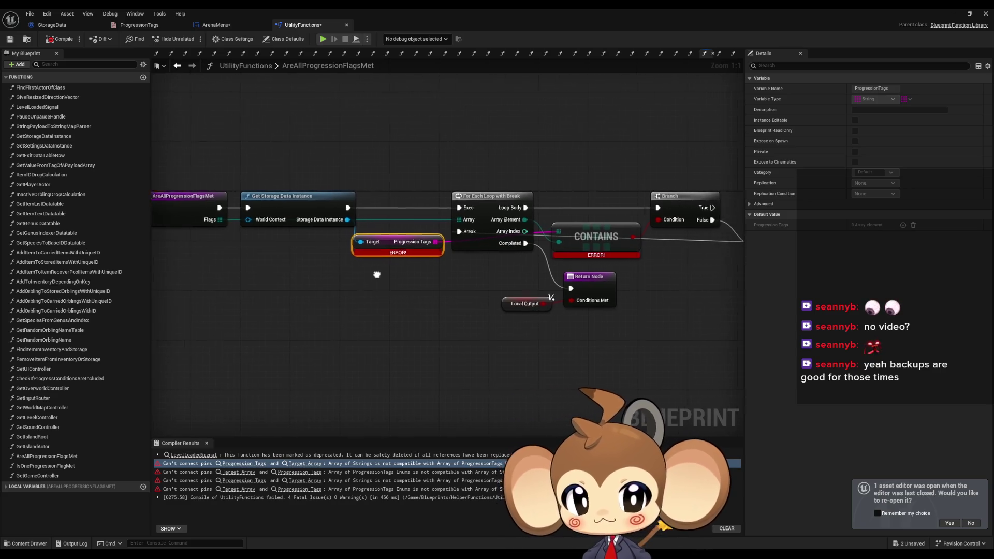
# Change the AreAllProgressionFlagsMet Flags input to a String array
pyautogui.moveTo(198, 148); pyautogui.dragTo(249, 228)
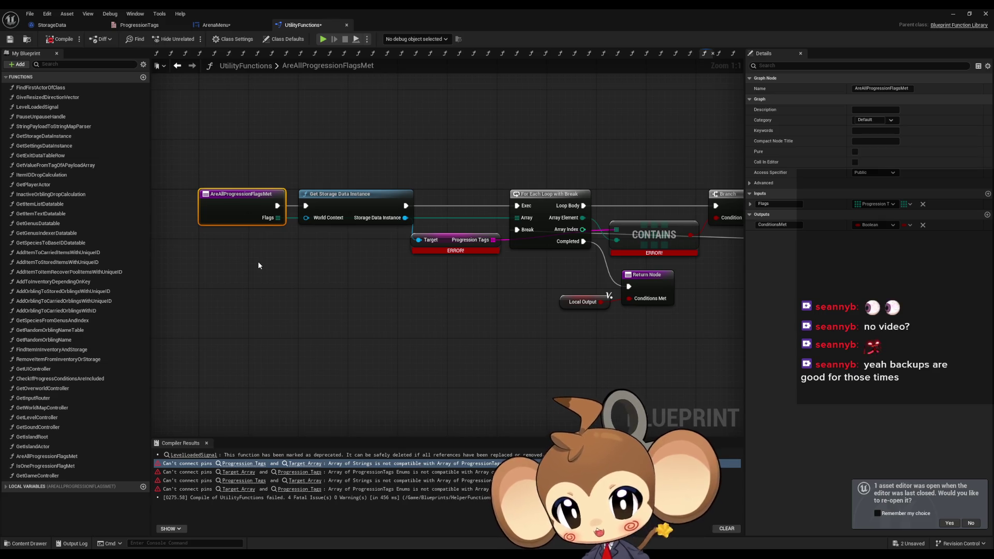
pyautogui.moveTo(441, 260); pyautogui.dragTo(448, 319)
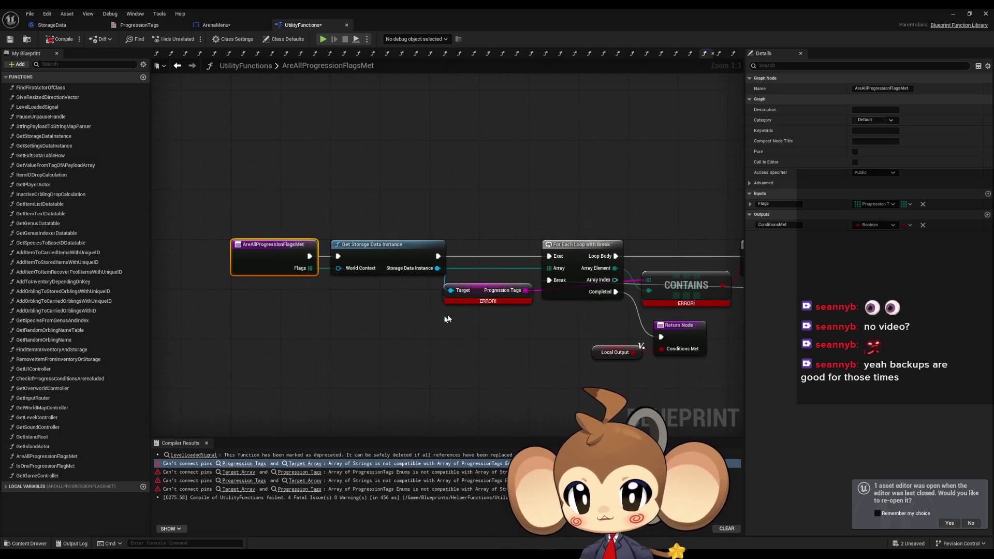
pyautogui.moveTo(357, 338); pyautogui.dragTo(384, 328)
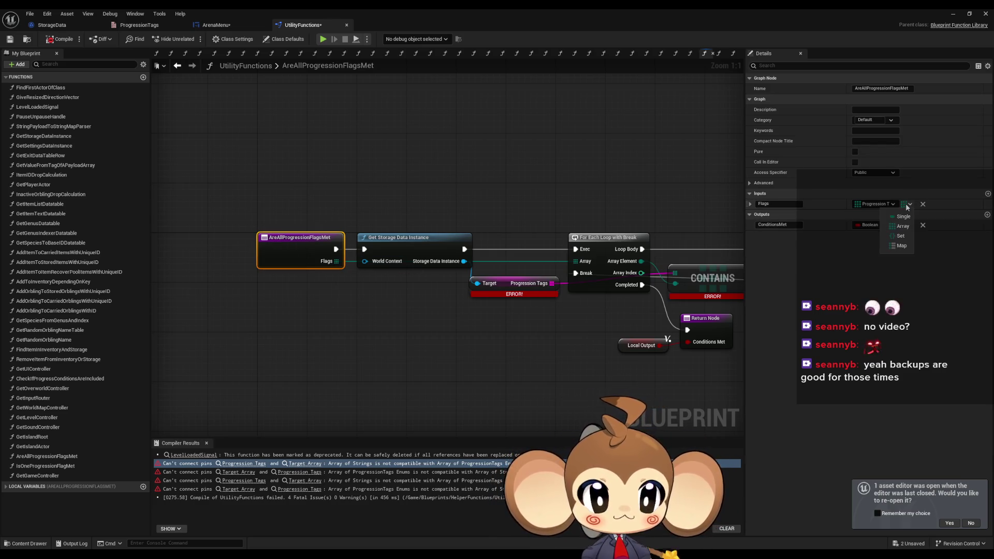
pyautogui.click(885, 205)
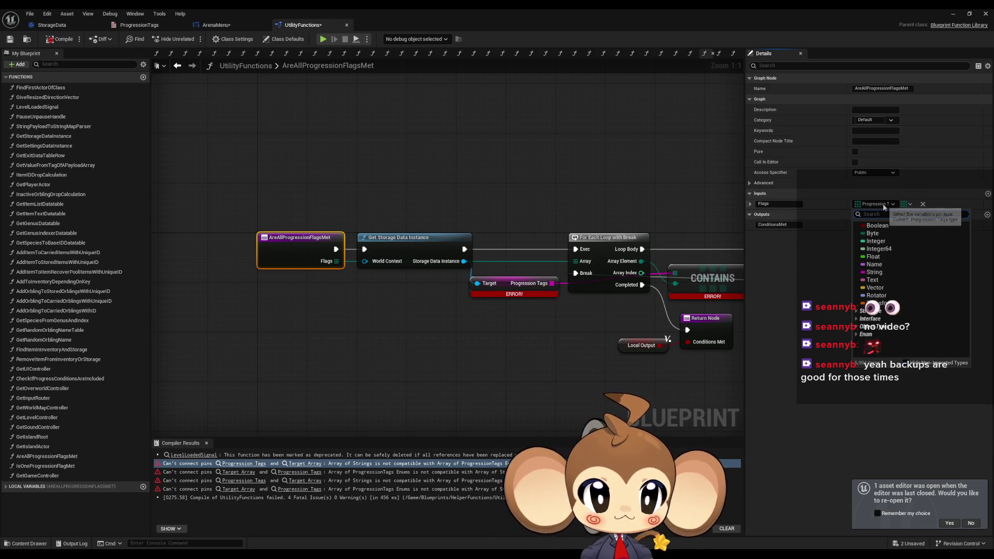
pyautogui.click(880, 272)
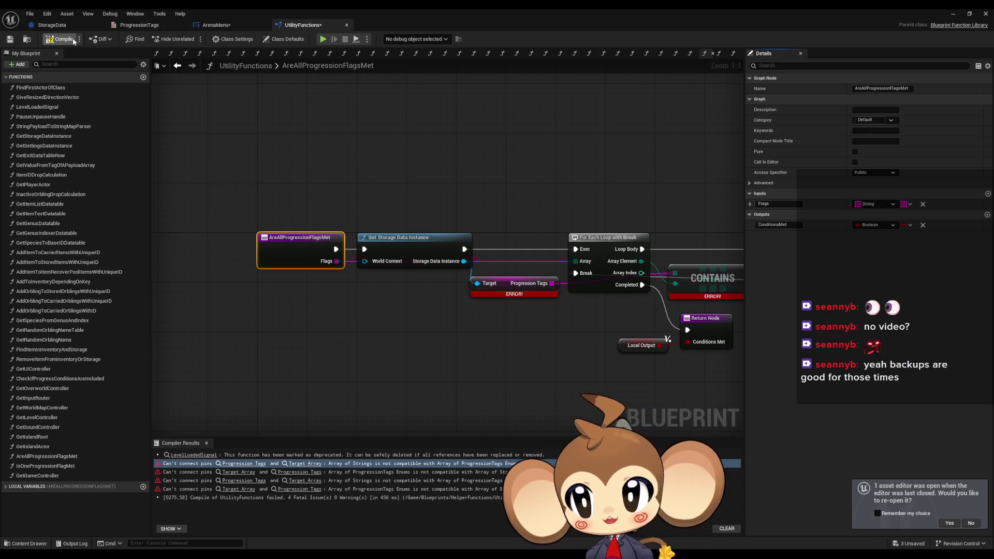
# Add a For Each Loop with Break over Flags and a CONTAINS on Progression Tags, wired to storage data, Branch and Return
pyautogui.moveTo(422, 215)
pyautogui.mouseDown()
pyautogui.moveTo(402, 200)
pyautogui.moveTo(284, 173)
pyautogui.moveTo(362, 174)
pyautogui.moveTo(306, 178)
pyautogui.mouseUp()
pyautogui.moveTo(221, 226)
pyautogui.mouseDown()
pyautogui.moveTo(434, 138)
pyautogui.moveTo(401, 164)
pyautogui.moveTo(484, 158)
pyautogui.mouseUp()
pyautogui.write('forea')
pyautogui.click(484, 193)
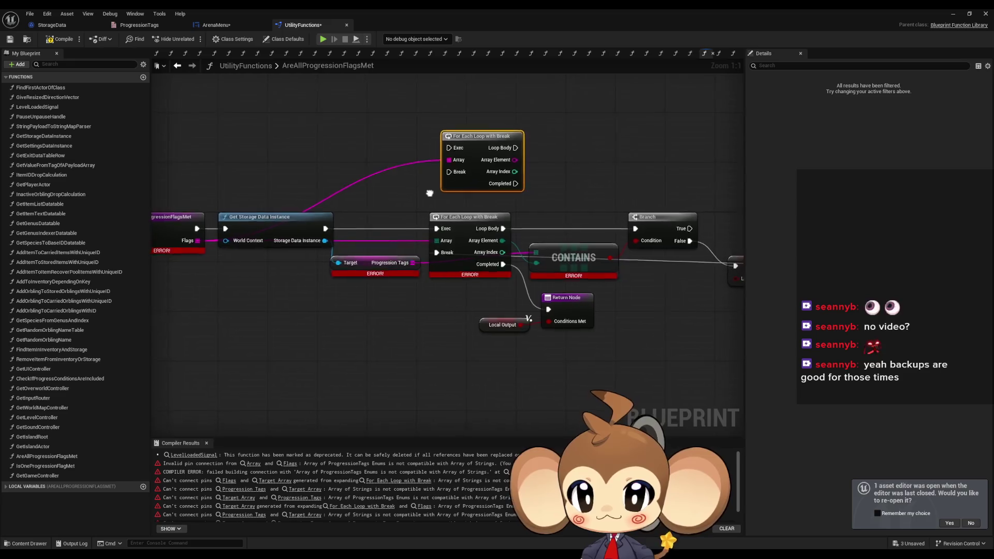
pyautogui.moveTo(404, 271)
pyautogui.mouseDown()
pyautogui.moveTo(424, 313)
pyautogui.moveTo(505, 168)
pyautogui.mouseUp()
pyautogui.write('contain')
pyautogui.press('Return')
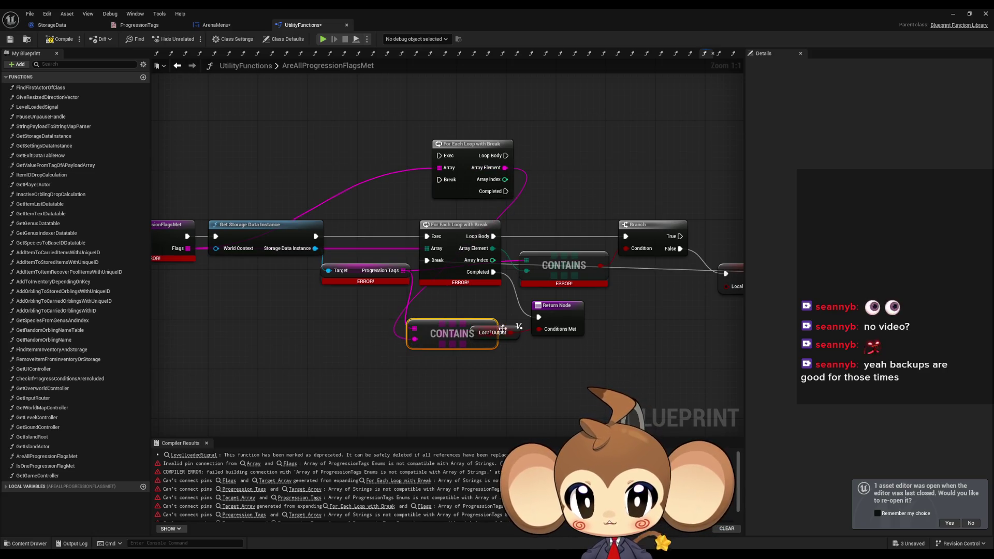
pyautogui.moveTo(451, 336)
pyautogui.mouseDown()
pyautogui.moveTo(432, 374)
pyautogui.moveTo(638, 244)
pyautogui.moveTo(634, 251)
pyautogui.mouseUp()
pyautogui.moveTo(449, 158); pyautogui.dragTo(570, 238)
pyautogui.moveTo(383, 158)
pyautogui.mouseDown()
pyautogui.moveTo(243, 220)
pyautogui.moveTo(258, 239)
pyautogui.mouseUp()
pyautogui.moveTo(449, 194); pyautogui.dragTo(482, 319)
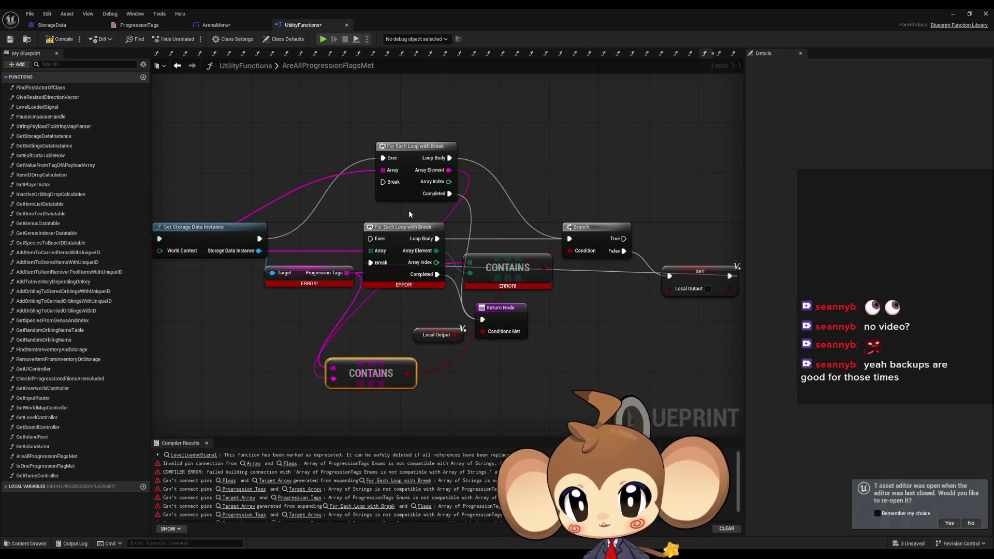
# Make SET break the new loop, then delete the old loop and its CONTAINS node
pyautogui.click(408, 227)
pyautogui.moveTo(503, 232); pyautogui.dragTo(561, 209)
pyautogui.moveTo(477, 208)
pyautogui.mouseDown()
pyautogui.moveTo(374, 231)
pyautogui.moveTo(541, 222)
pyautogui.mouseUp()
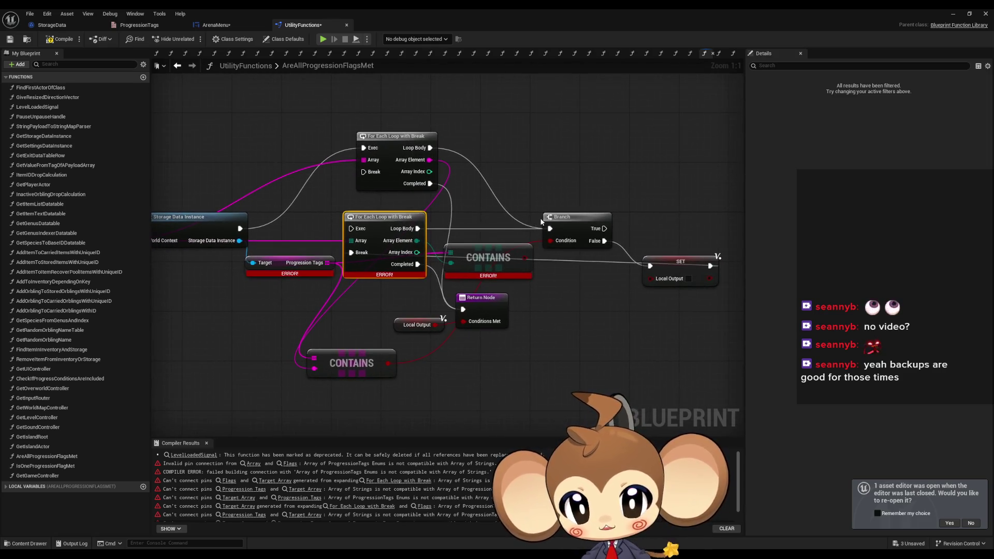
pyautogui.moveTo(392, 226)
pyautogui.mouseDown()
pyautogui.moveTo(414, 374)
pyautogui.moveTo(384, 393)
pyautogui.mouseUp()
pyautogui.moveTo(351, 351); pyautogui.dragTo(363, 348)
pyautogui.moveTo(646, 182); pyautogui.dragTo(632, 258)
pyautogui.moveTo(698, 231)
pyautogui.mouseDown()
pyautogui.moveTo(562, 141)
pyautogui.moveTo(351, 137)
pyautogui.mouseUp()
pyautogui.moveTo(486, 282); pyautogui.dragTo(475, 138)
pyautogui.moveTo(309, 228); pyautogui.dragTo(481, 339)
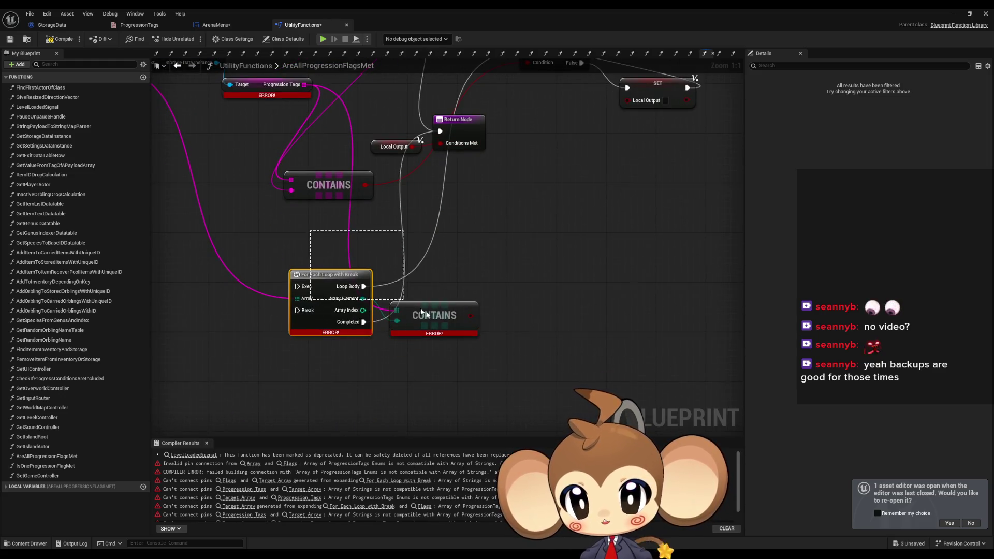
pyautogui.moveTo(464, 226)
pyautogui.mouseDown()
pyautogui.moveTo(503, 367)
pyautogui.moveTo(514, 283)
pyautogui.moveTo(518, 366)
pyautogui.mouseUp()
pyautogui.press('Delete')
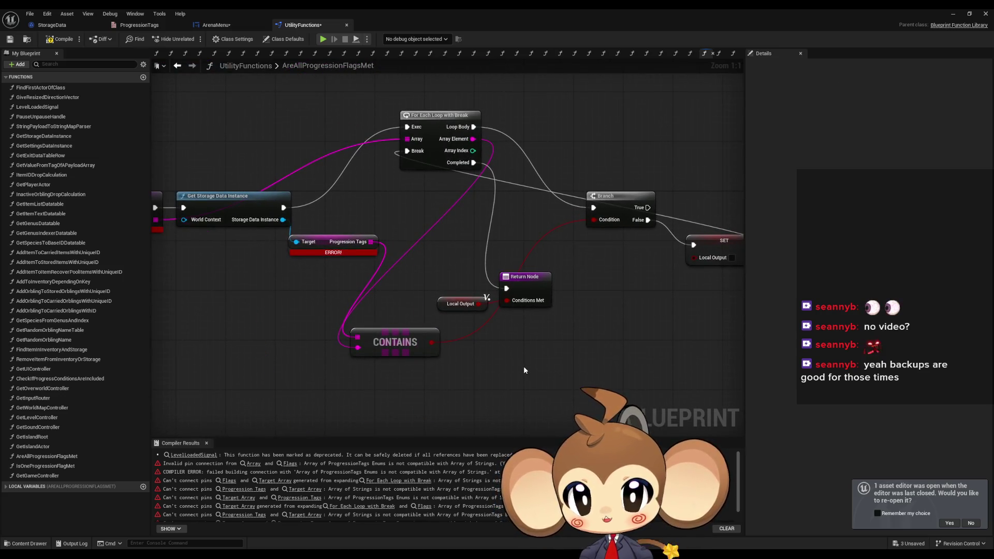
# Line up the new loop and CONTAINS node, recompile UtilityFunctions, and go to the IsOneProgressionFlagMet error
pyautogui.moveTo(438, 124)
pyautogui.mouseDown()
pyautogui.moveTo(434, 193)
pyautogui.moveTo(421, 203)
pyautogui.moveTo(433, 204)
pyautogui.mouseUp()
pyautogui.moveTo(393, 351); pyautogui.dragTo(517, 278)
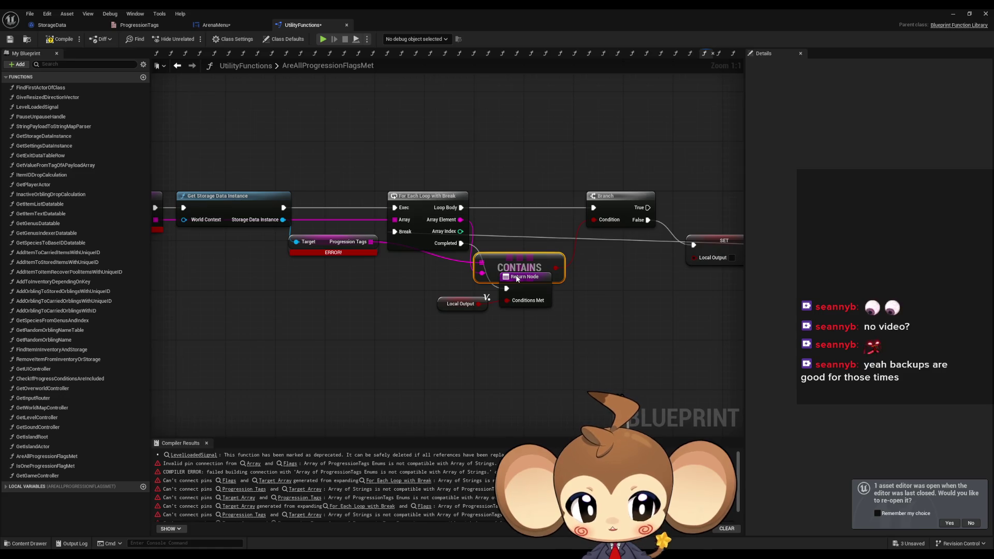
pyautogui.moveTo(518, 278); pyautogui.dragTo(530, 243)
pyautogui.click(574, 313)
pyautogui.click(58, 40)
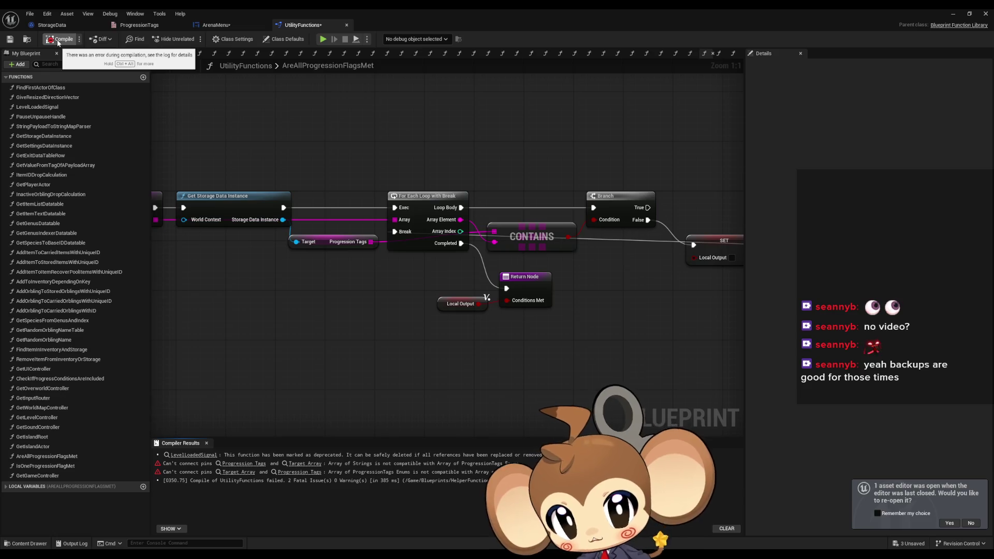
pyautogui.click(246, 464)
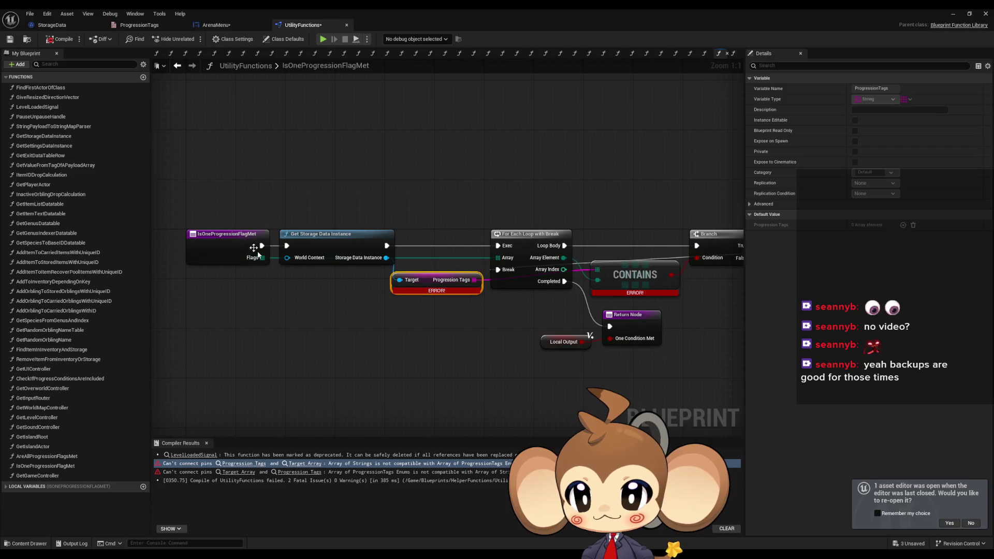
# Make IsOneProgressionFlagMet's Flags input a String and add a For Each Loop with Break completing to Return
pyautogui.click(258, 252)
pyautogui.click(886, 205)
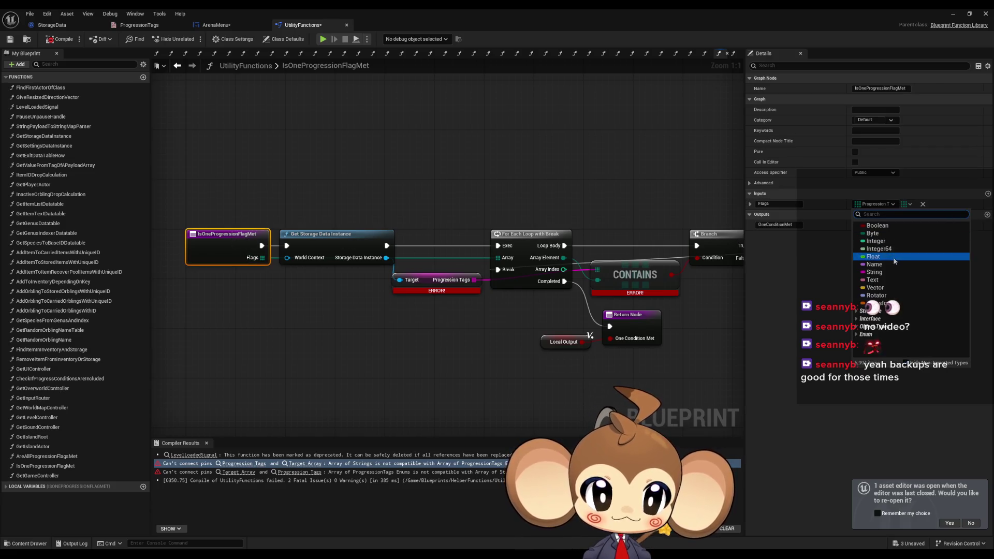
pyautogui.click(874, 290)
pyautogui.moveTo(263, 258); pyautogui.dragTo(465, 163)
pyautogui.write('forea')
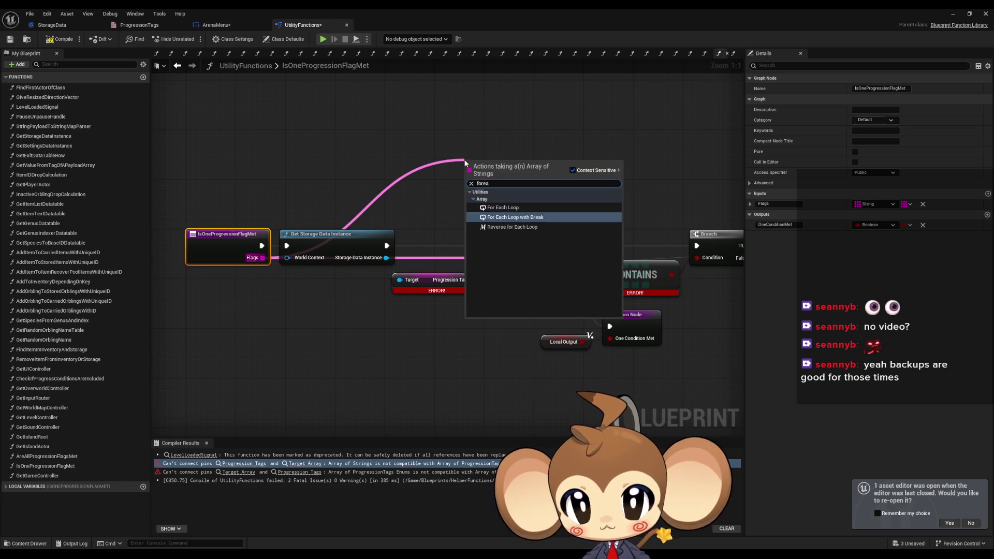
pyautogui.click(515, 217)
pyautogui.moveTo(465, 206)
pyautogui.mouseDown()
pyautogui.moveTo(517, 259)
pyautogui.moveTo(543, 326)
pyautogui.mouseUp()
# Wire the loop body into the Branch and the SET output into the loop's Break
pyautogui.moveTo(572, 212); pyautogui.dragTo(456, 248)
pyautogui.moveTo(351, 205)
pyautogui.mouseDown()
pyautogui.moveTo(512, 236)
pyautogui.moveTo(513, 280)
pyautogui.mouseUp()
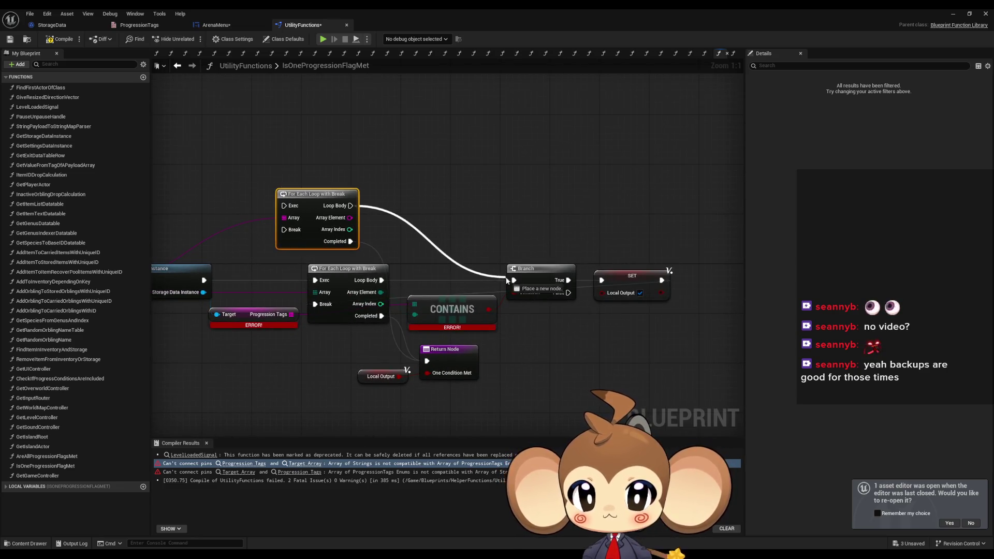
pyautogui.moveTo(404, 229); pyautogui.dragTo(452, 224)
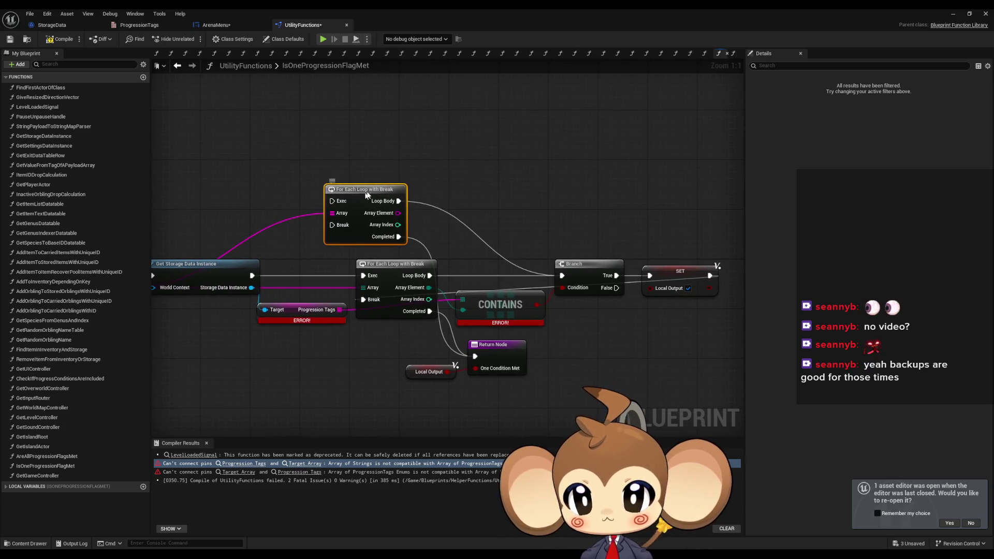
pyautogui.moveTo(337, 189); pyautogui.dragTo(417, 183)
pyautogui.moveTo(710, 279)
pyautogui.mouseDown()
pyautogui.moveTo(492, 213)
pyautogui.moveTo(413, 218)
pyautogui.mouseUp()
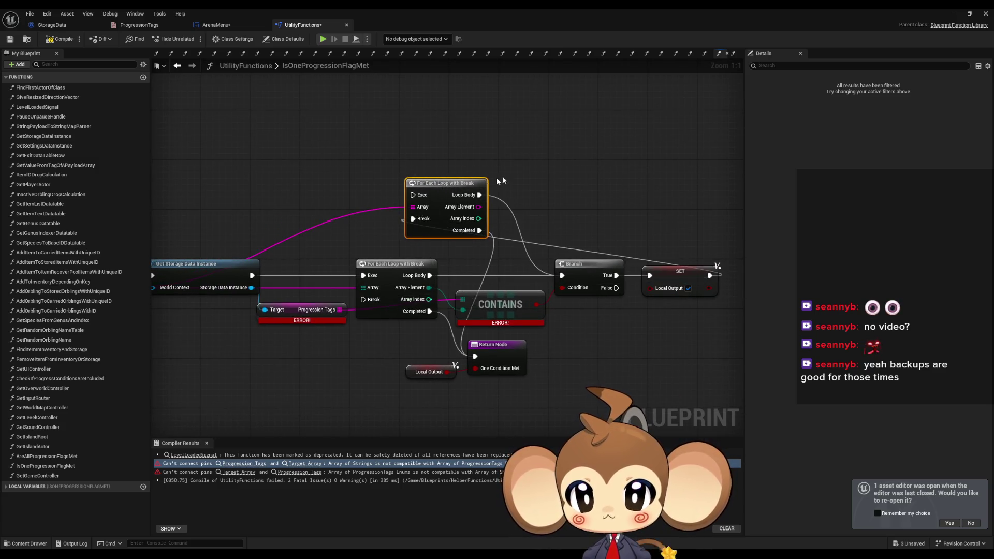
pyautogui.moveTo(519, 196); pyautogui.dragTo(563, 194)
pyautogui.moveTo(492, 191); pyautogui.dragTo(436, 184)
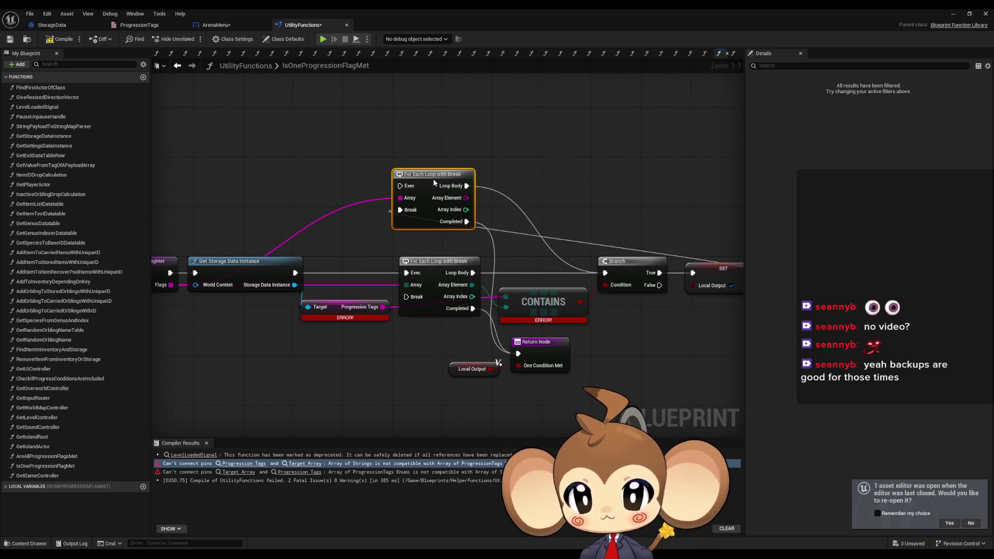
# Add a Contains Item on Progression Tags, fed by the loop element, driving the Branch condition
pyautogui.moveTo(387, 323); pyautogui.dragTo(389, 383)
pyautogui.write('cont')
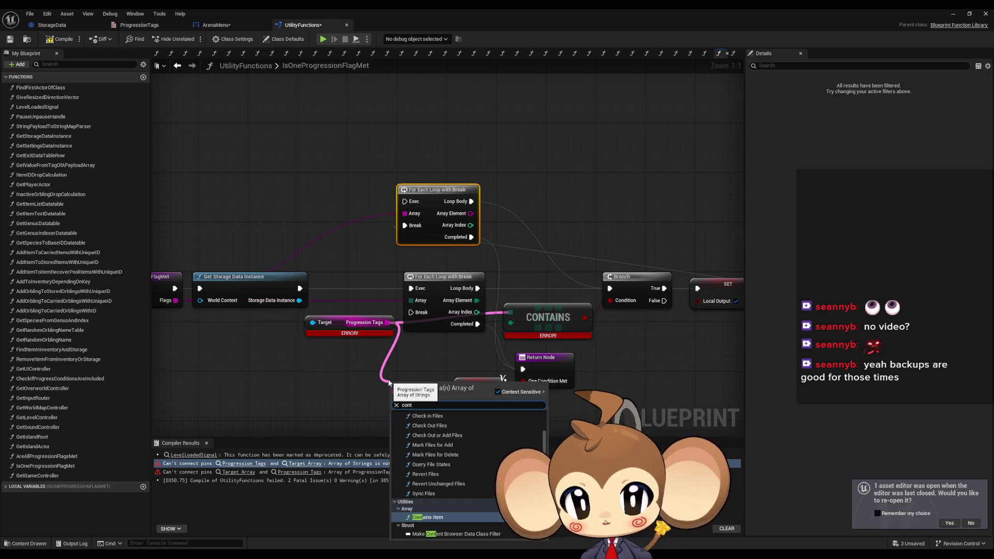
pyautogui.press('Return')
pyautogui.moveTo(432, 398); pyautogui.dragTo(415, 384)
pyautogui.moveTo(330, 385)
pyautogui.mouseDown()
pyautogui.moveTo(466, 244)
pyautogui.moveTo(473, 217)
pyautogui.mouseUp()
pyautogui.moveTo(404, 201); pyautogui.dragTo(299, 289)
pyautogui.moveTo(412, 379)
pyautogui.mouseDown()
pyautogui.moveTo(623, 312)
pyautogui.moveTo(626, 335)
pyautogui.mouseUp()
# Delete the duplicate loop and CONTAINS nodes, then select ArenaMenu's Break Progression Test Linker Struct node
pyautogui.moveTo(468, 263)
pyautogui.mouseDown()
pyautogui.moveTo(557, 323)
pyautogui.moveTo(577, 166)
pyautogui.moveTo(598, 135)
pyautogui.mouseUp()
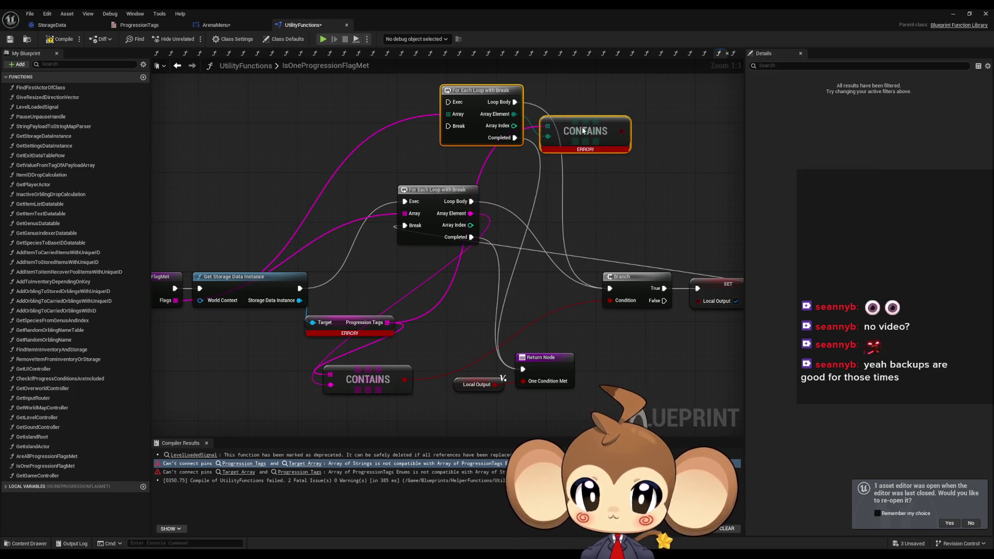
pyautogui.press('Delete')
pyautogui.moveTo(442, 191); pyautogui.dragTo(443, 279)
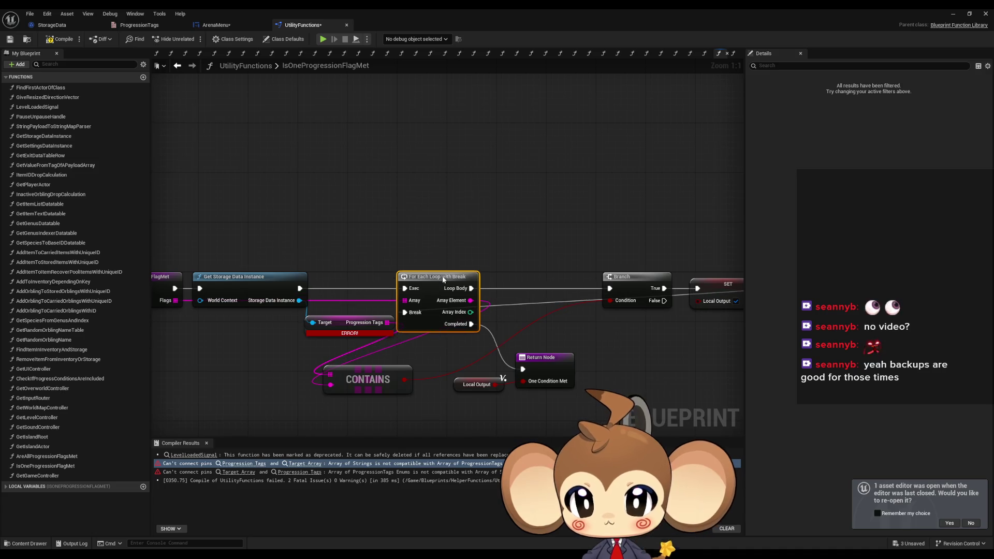
pyautogui.moveTo(369, 374); pyautogui.dragTo(543, 306)
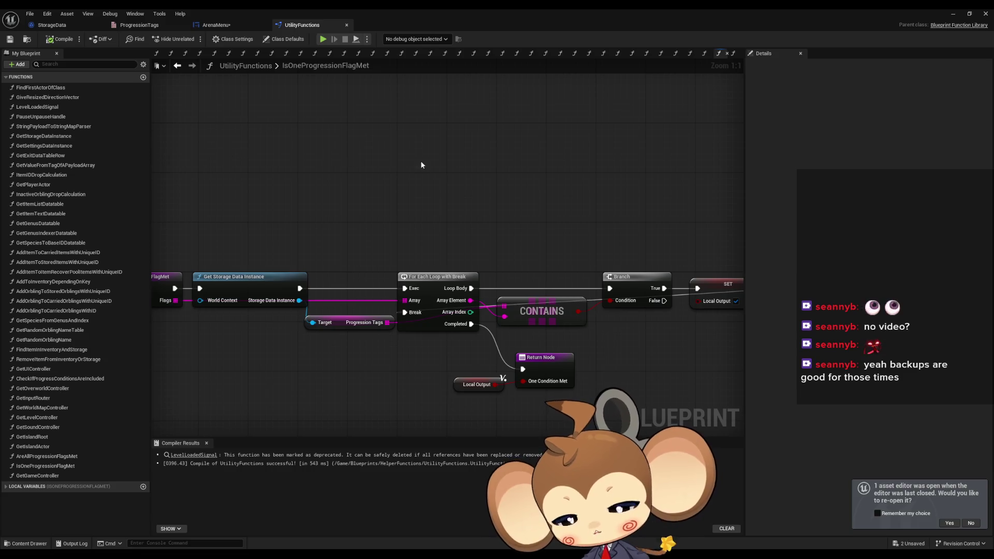
pyautogui.click(216, 25)
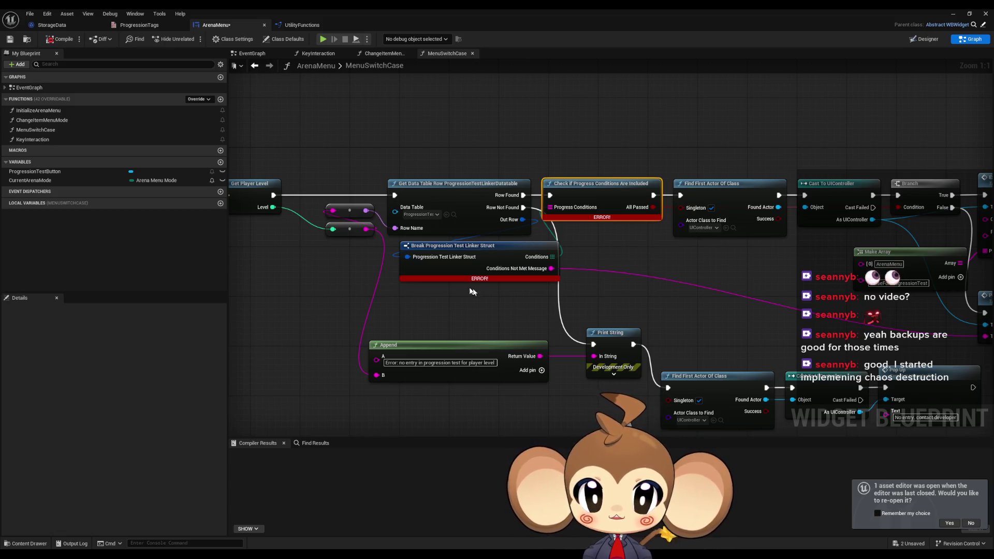
pyautogui.click(446, 270)
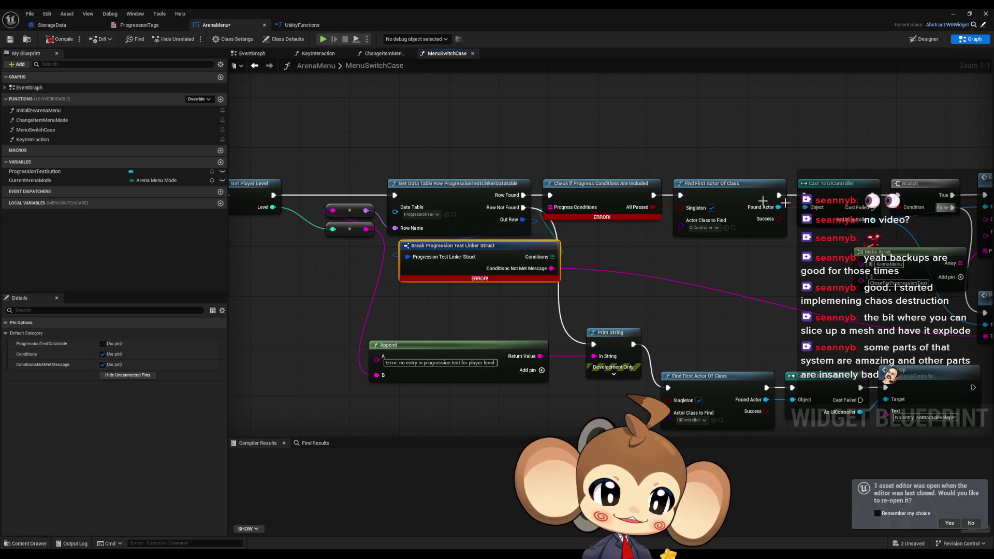
pyautogui.moveTo(650, 290)
pyautogui.mouseDown()
pyautogui.moveTo(583, 268)
pyautogui.moveTo(619, 279)
pyautogui.moveTo(610, 286)
pyautogui.mouseUp()
pyautogui.doubleClick(445, 8)
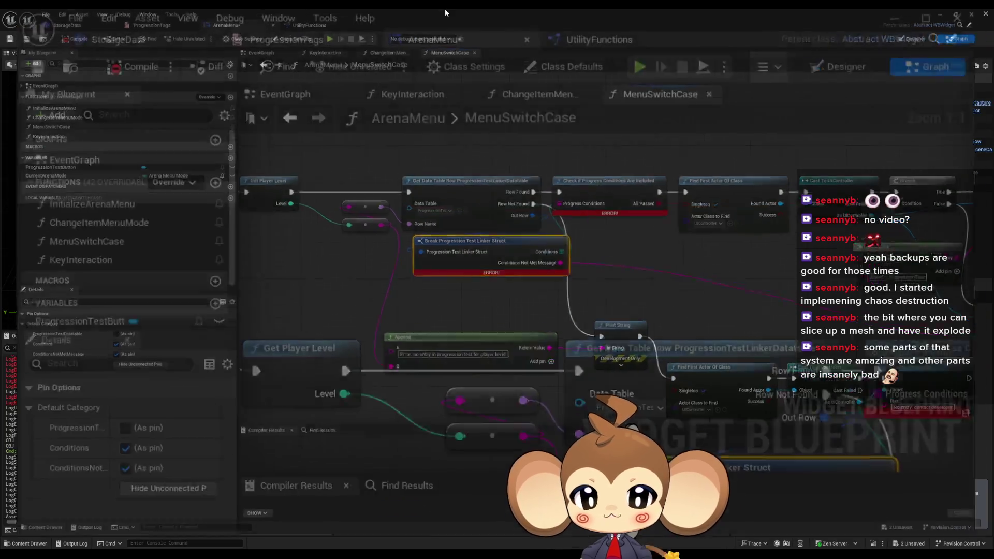
# Inspect the action list of the Break Progression Test Linker Struct node
pyautogui.moveTo(579, 261); pyautogui.dragTo(508, 197)
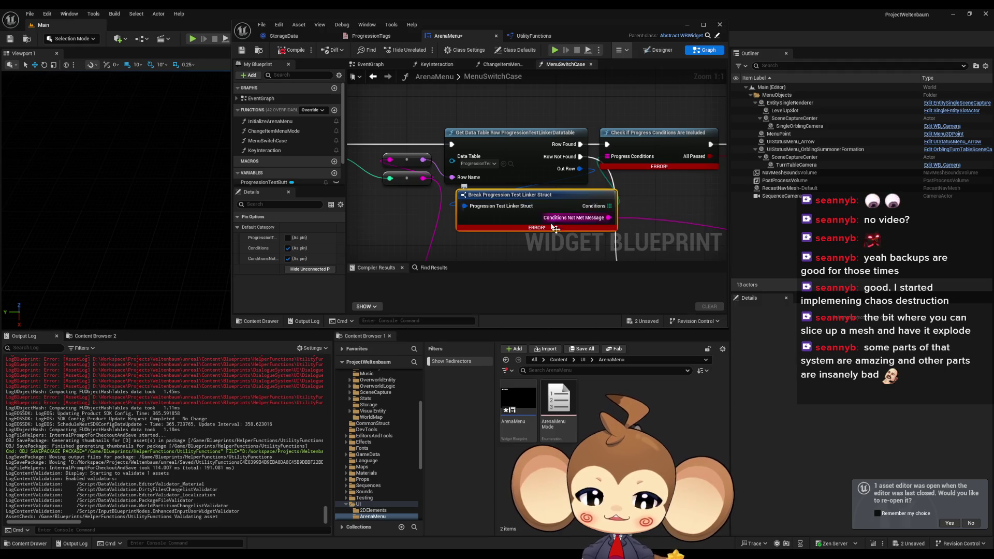
pyautogui.rightClick(535, 193)
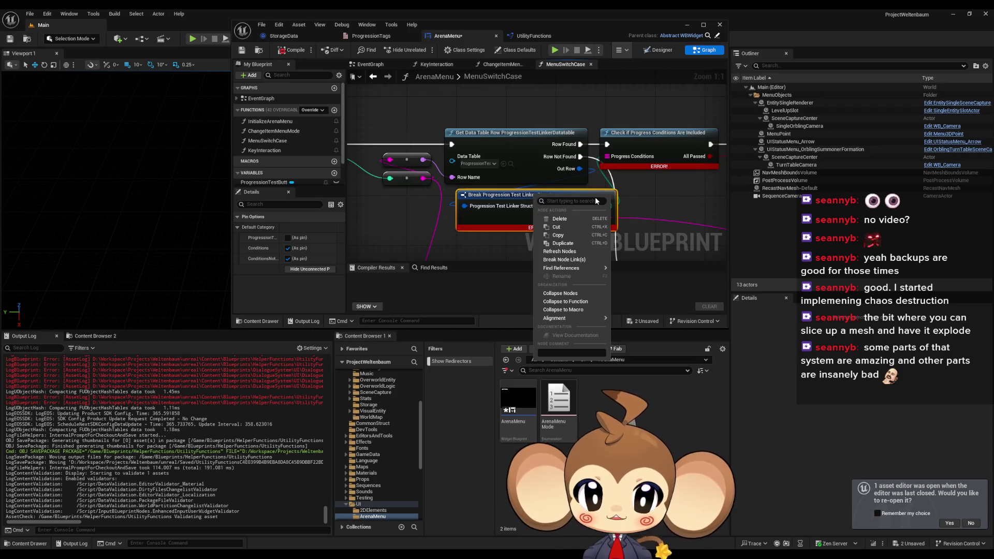
pyautogui.press('Escape')
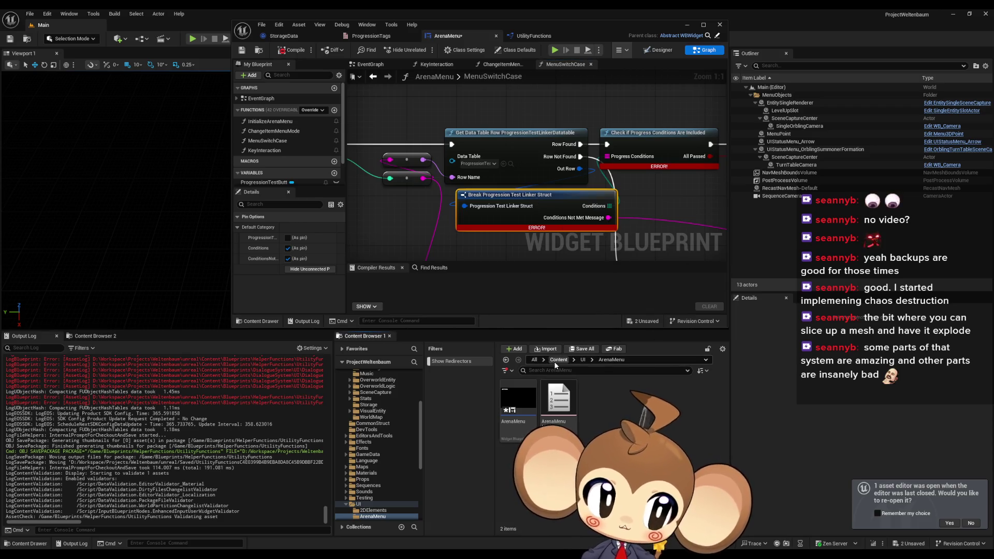
# Search the Content folder for the 'prog test' assets
pyautogui.click(557, 360)
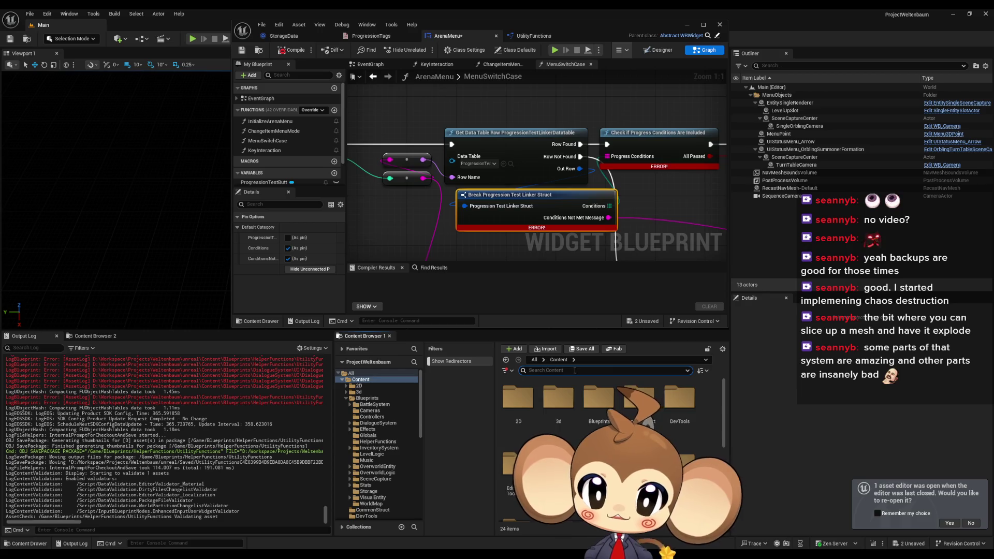
pyautogui.click(575, 370)
pyautogui.write('prog')
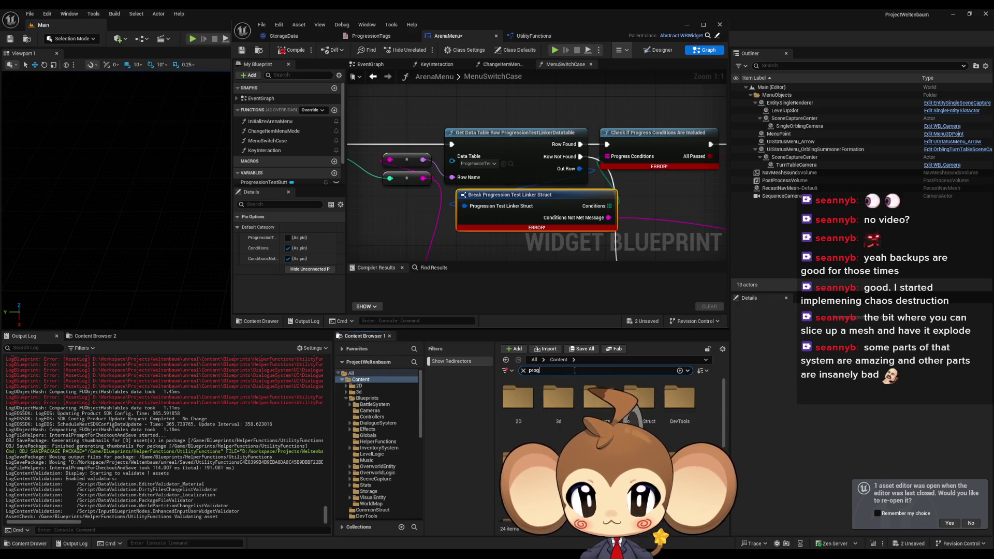
pyautogui.write(' test 6')
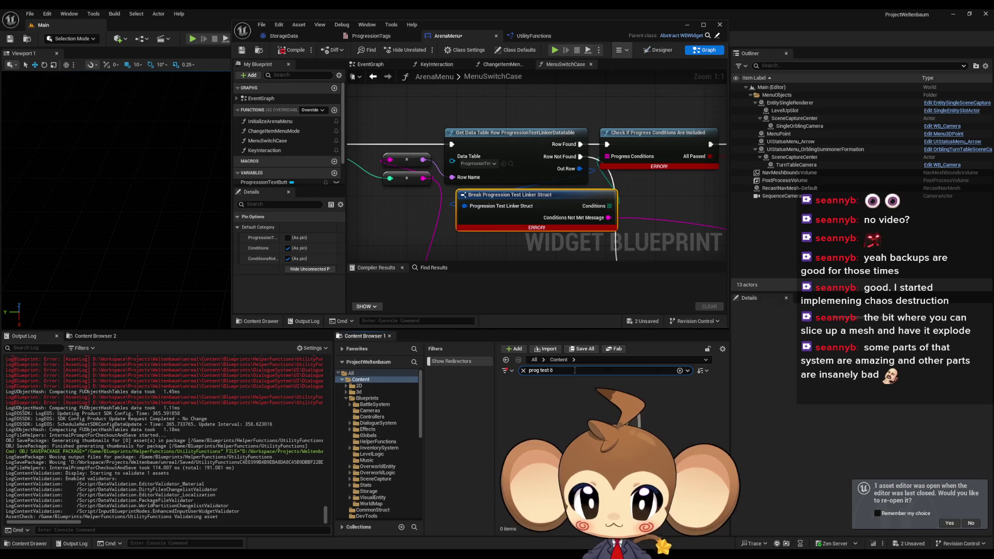
pyautogui.press('BackSpace')
# Narrow the search to 'link' and open ProgressionTestLinkerStruct and ProgressionTestLinkerDatatable
pyautogui.write('link')
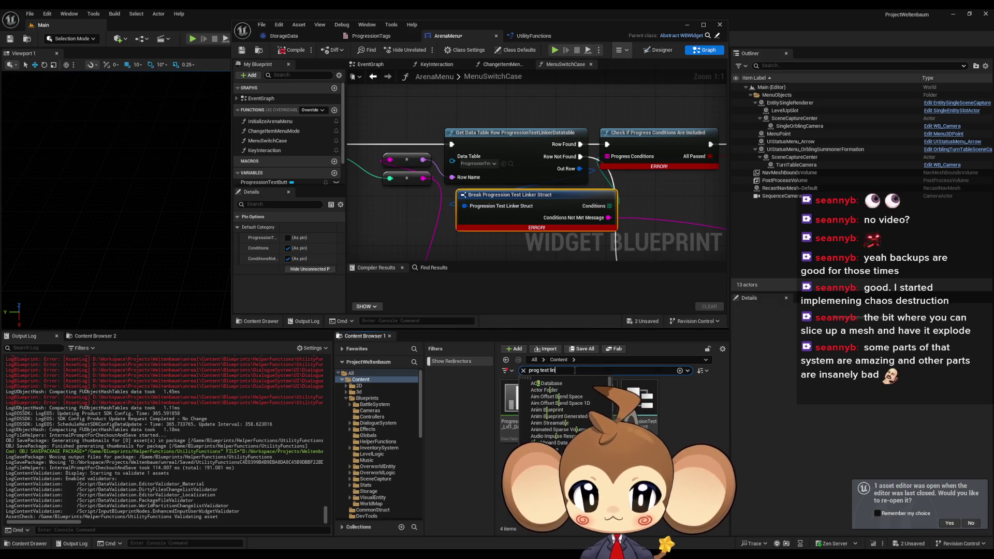
pyautogui.doubleClick(566, 416)
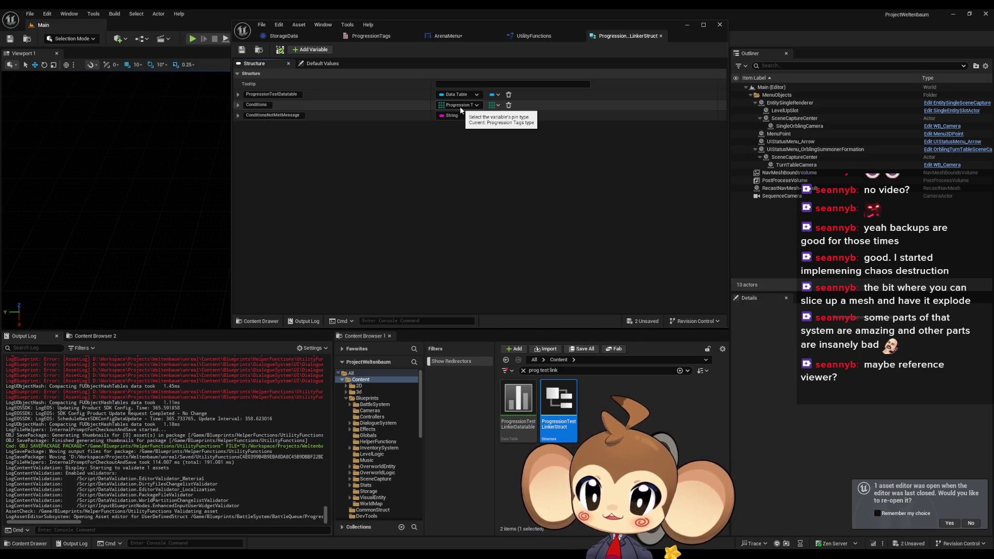
pyautogui.doubleClick(519, 401)
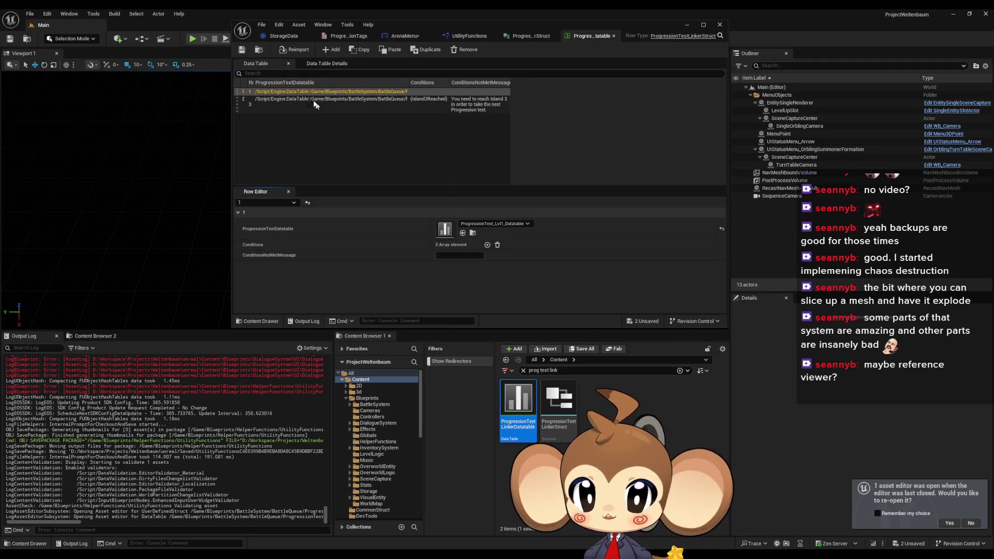
# Expand row 3's Conditions, then select Island3Reached in the ProgressionTags enum
pyautogui.click(310, 99)
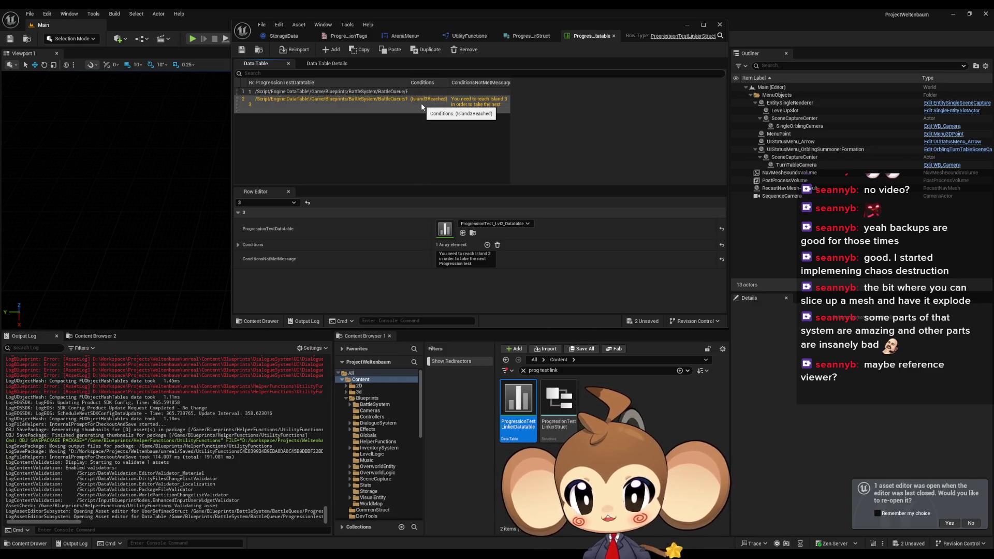
pyautogui.click(239, 244)
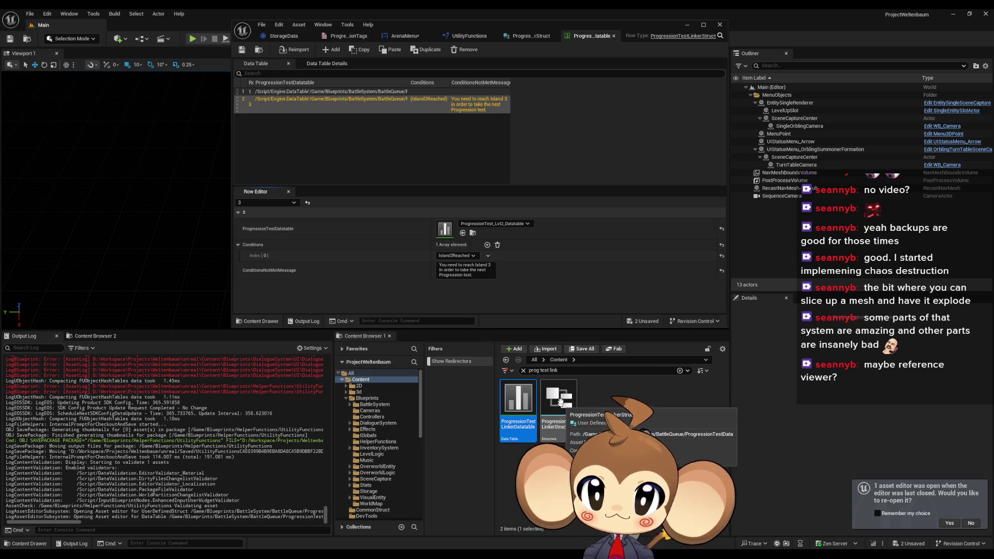
pyautogui.click(339, 38)
pyautogui.click(331, 105)
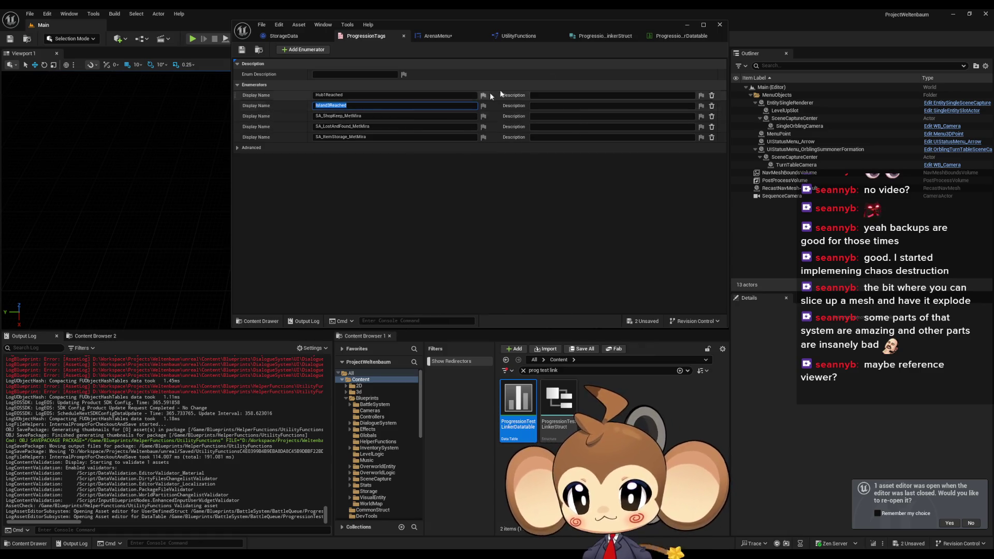
# Compare the ProgressionTestLinkerStruct and its data table, ending on the struct editor
pyautogui.click(609, 38)
pyautogui.click(660, 37)
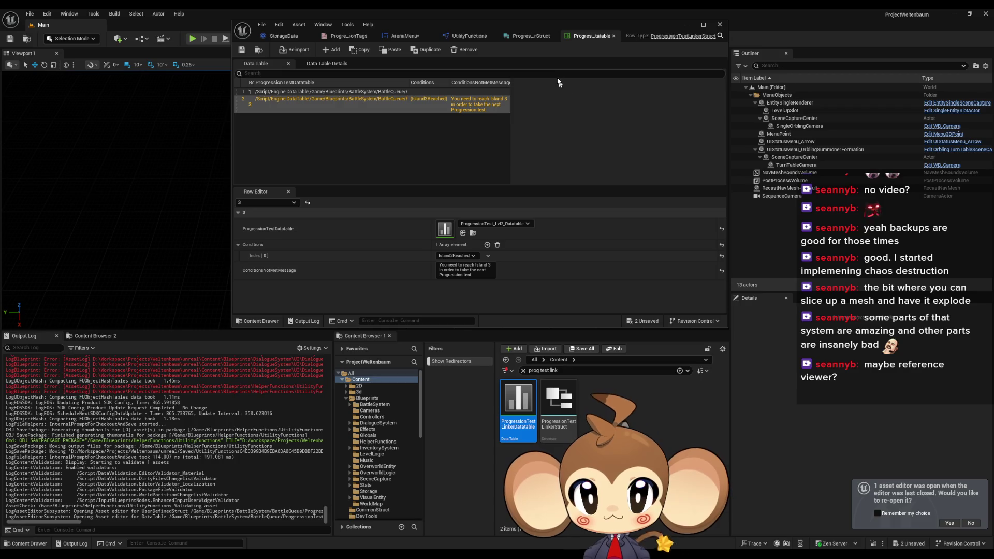
pyautogui.click(545, 37)
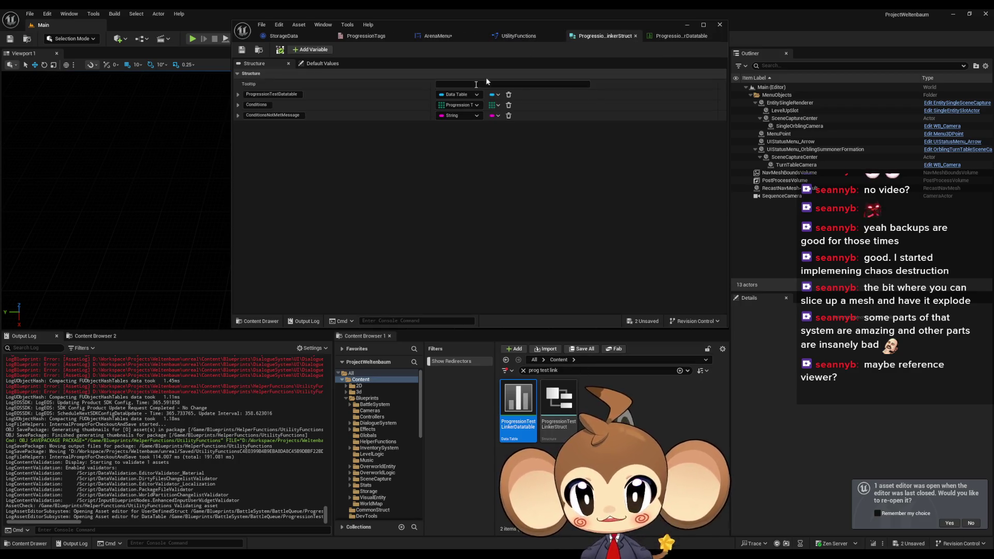
# Change the linker struct's Conditions member to String and save it
pyautogui.click(467, 106)
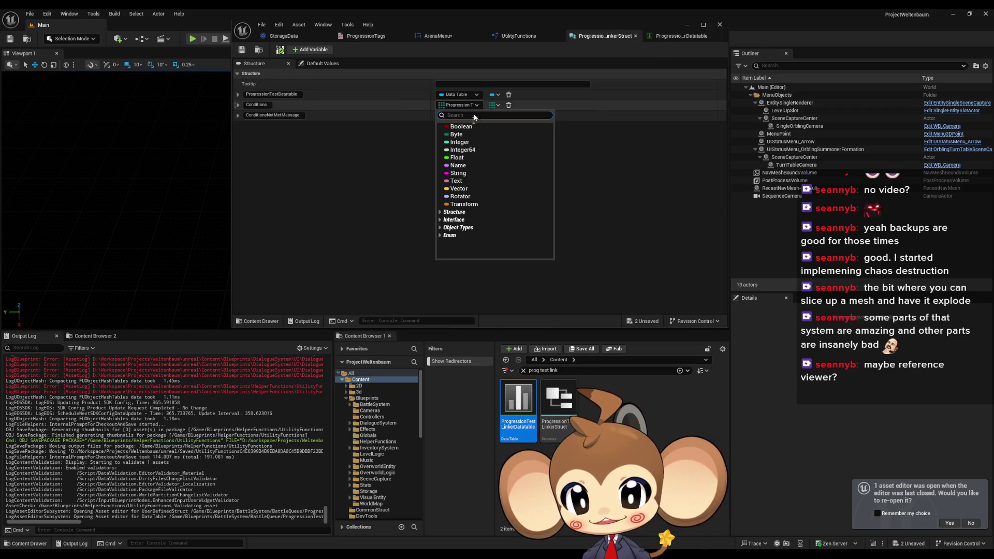
pyautogui.click(459, 173)
pyautogui.click(242, 49)
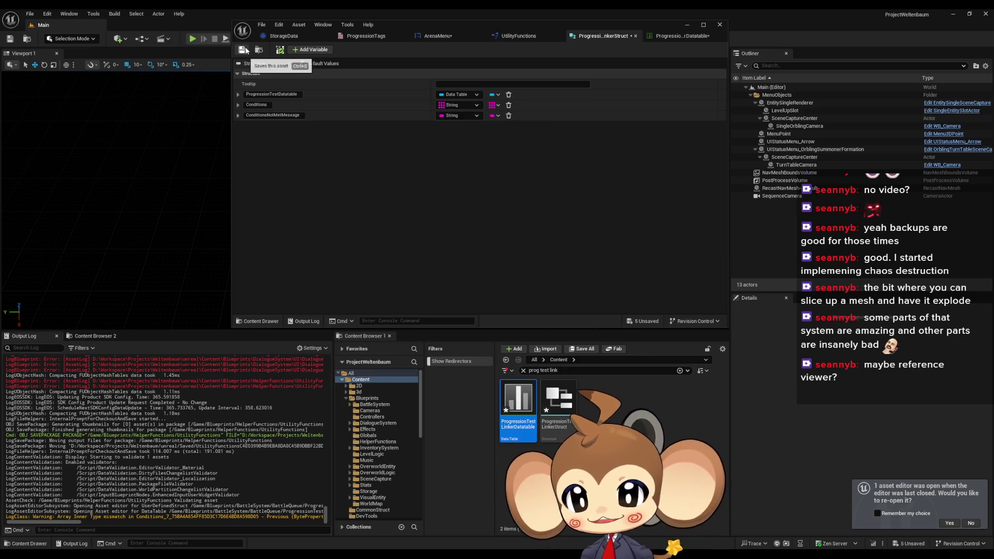
# Enter Island3Reached as row 3's first condition in the data table and save
pyautogui.click(678, 36)
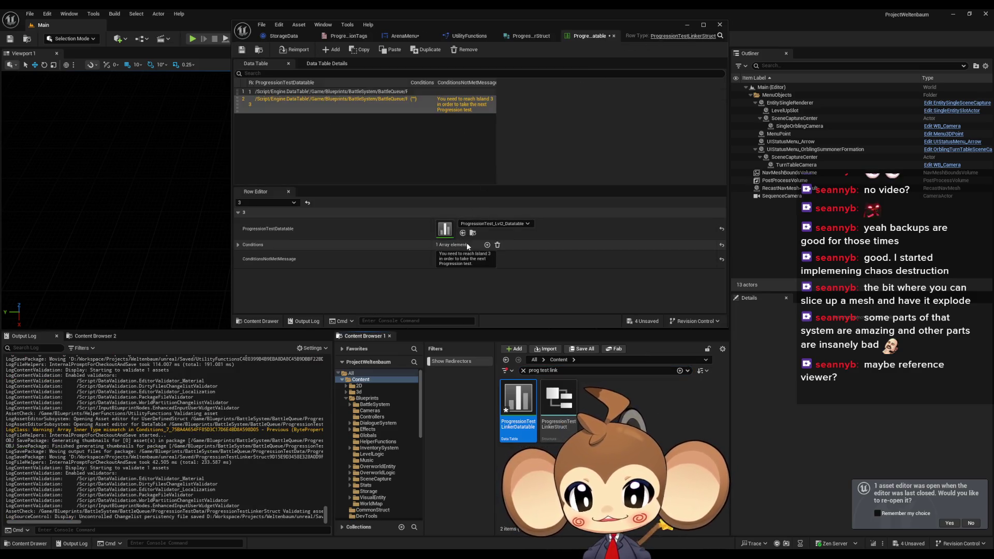
pyautogui.click(237, 244)
pyautogui.click(452, 256)
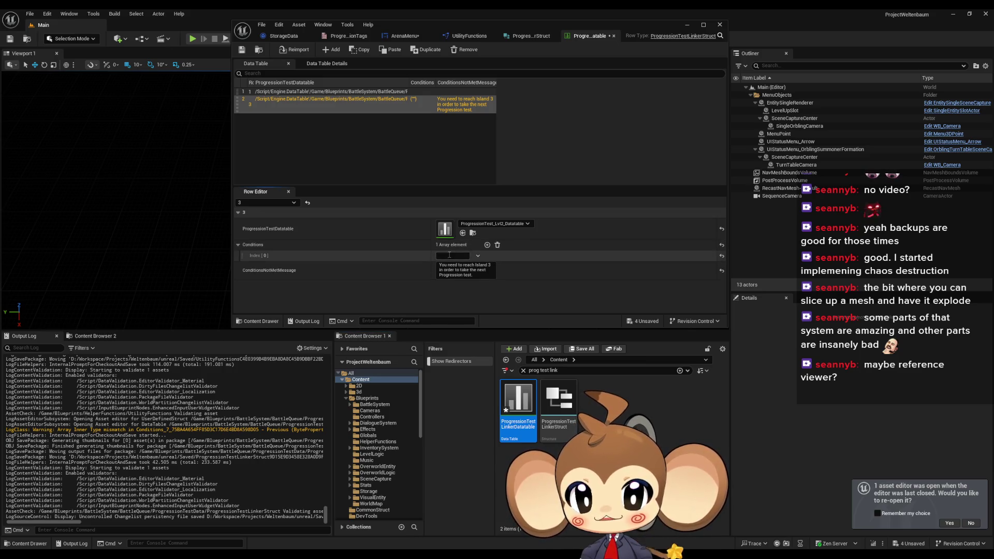
pyautogui.write('Island3Reached')
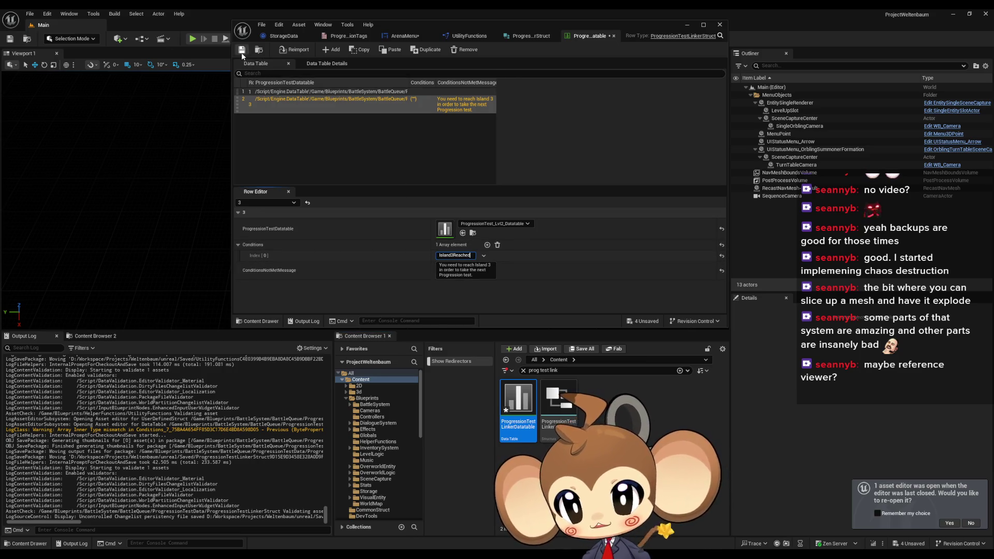
pyautogui.click(241, 50)
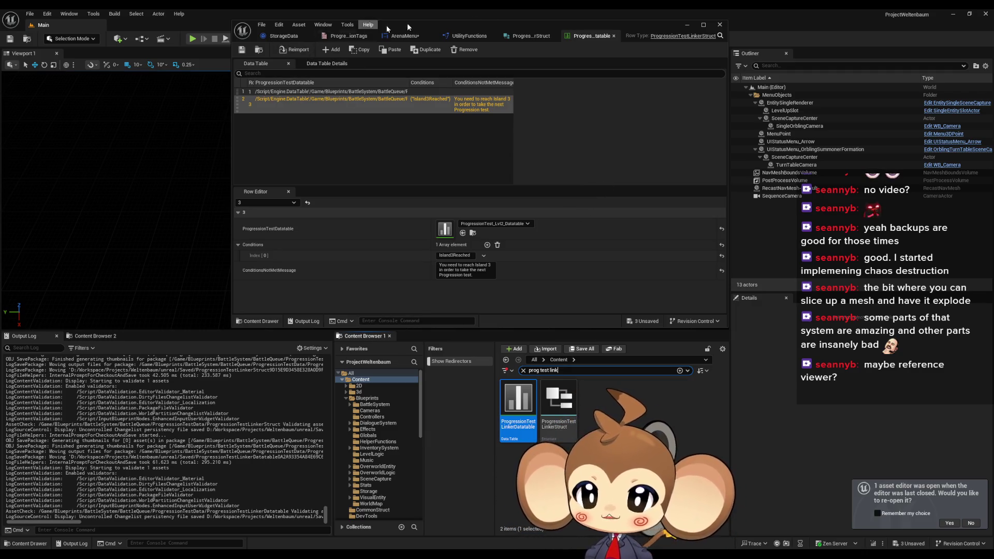
pyautogui.click(546, 36)
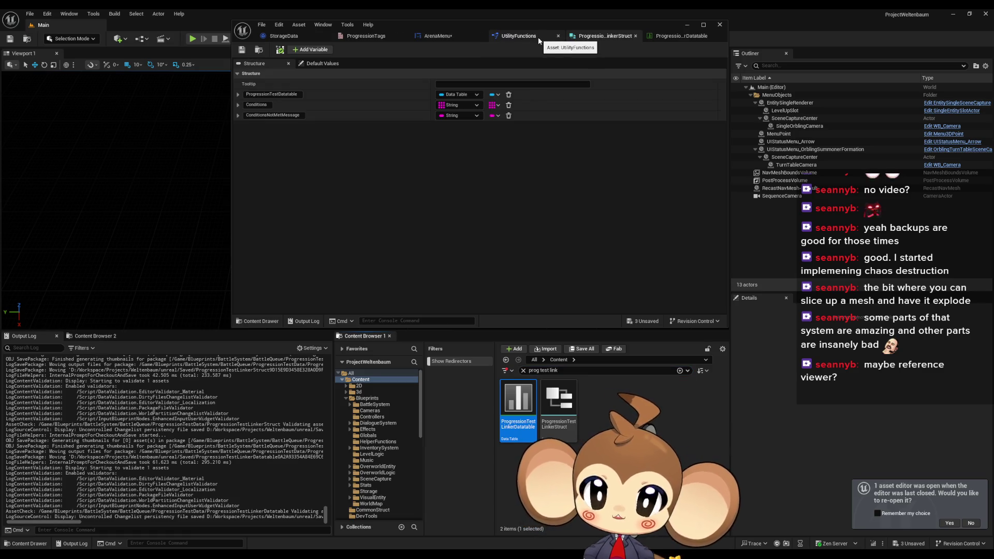
# Maximize the blueprint editor and connect the Break node's Conditions to Progress Conditions in ArenaMenu
pyautogui.click(536, 39)
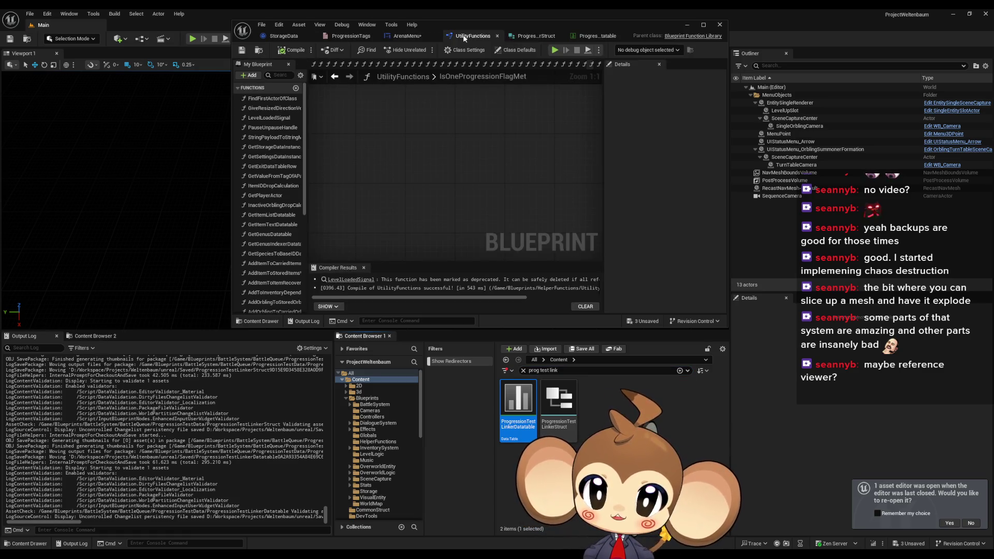
pyautogui.moveTo(527, 26); pyautogui.dragTo(441, 86)
pyautogui.doubleClick(441, 86)
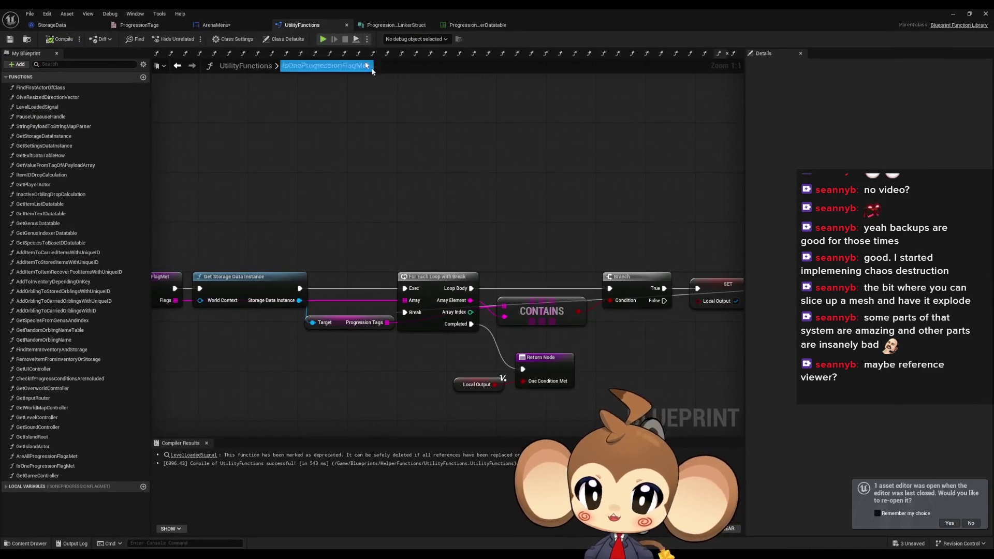
pyautogui.click(224, 25)
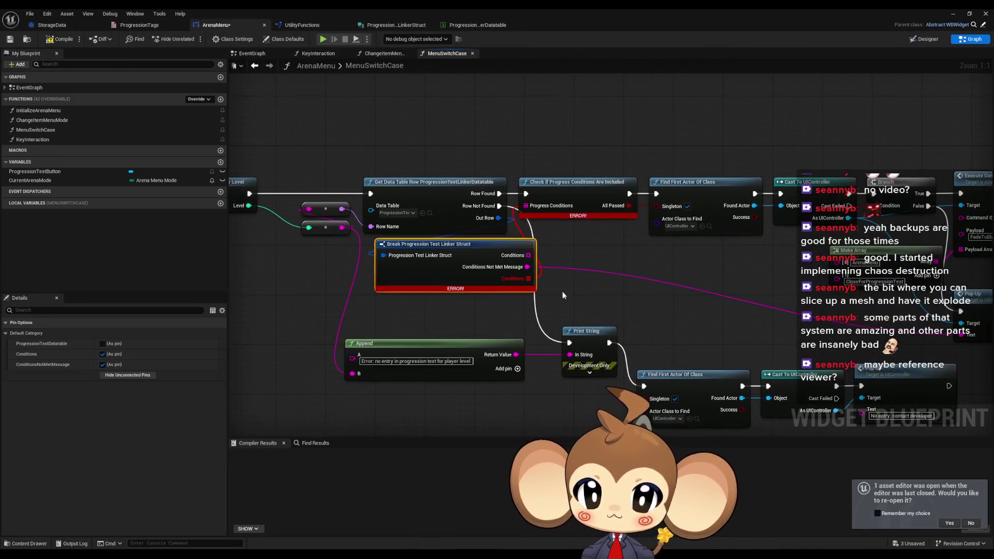
pyautogui.moveTo(527, 256); pyautogui.dragTo(525, 206)
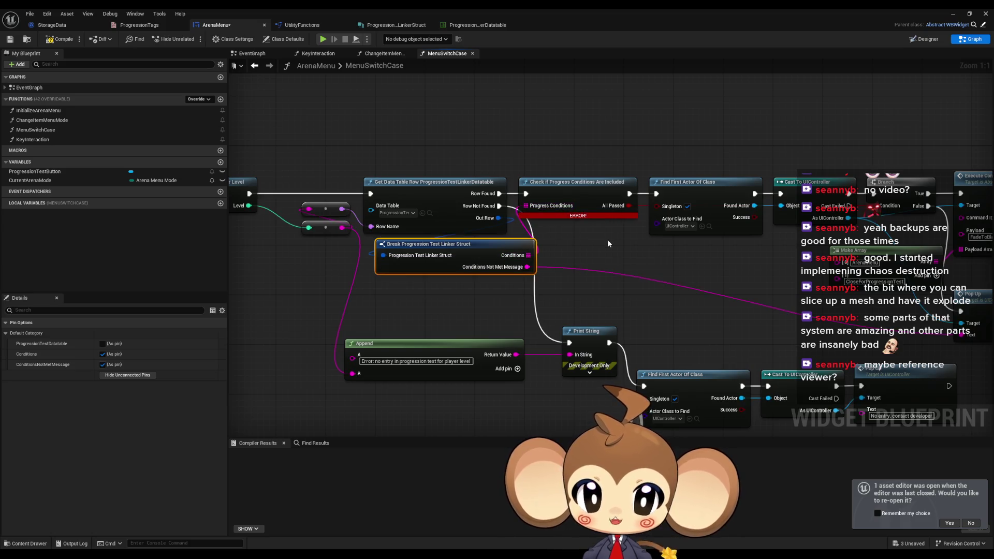
pyautogui.click(607, 246)
pyautogui.moveTo(607, 246)
pyautogui.mouseDown()
pyautogui.moveTo(314, 216)
pyautogui.moveTo(672, 251)
pyautogui.moveTo(657, 225)
pyautogui.moveTo(683, 230)
pyautogui.moveTo(620, 233)
pyautogui.mouseUp()
# Review the Check if Progress Conditions function, then return to IsOneProgressionFlagMet's Get Storage Data Instance node
pyautogui.doubleClick(598, 211)
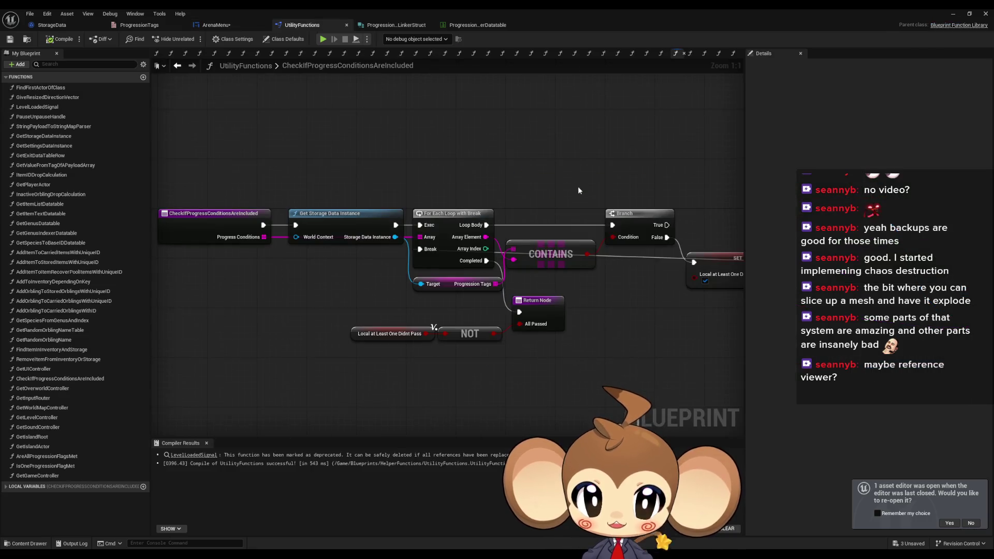
pyautogui.moveTo(612, 268); pyautogui.dragTo(558, 240)
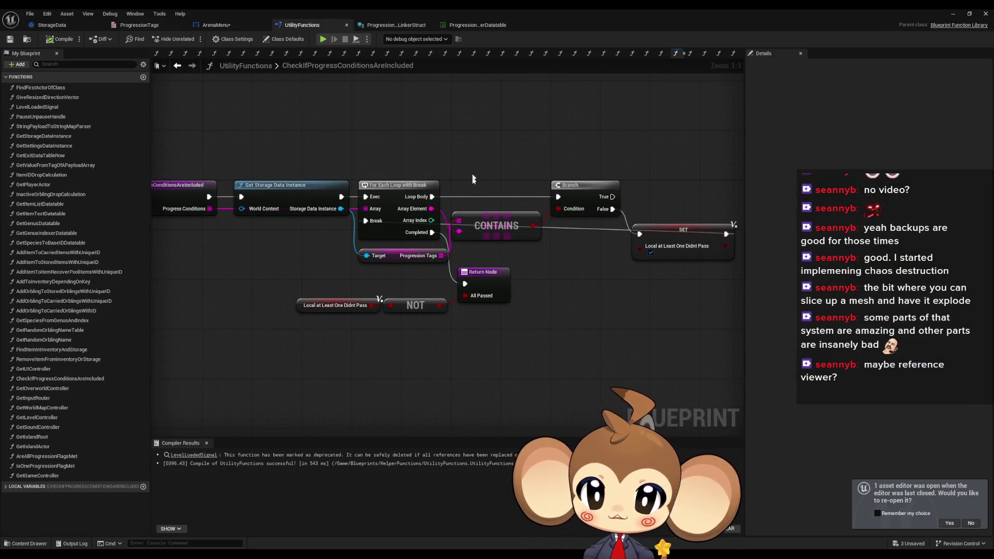
pyautogui.moveTo(348, 171)
pyautogui.mouseDown()
pyautogui.moveTo(381, 170)
pyautogui.moveTo(388, 198)
pyautogui.mouseUp()
pyautogui.click(178, 66)
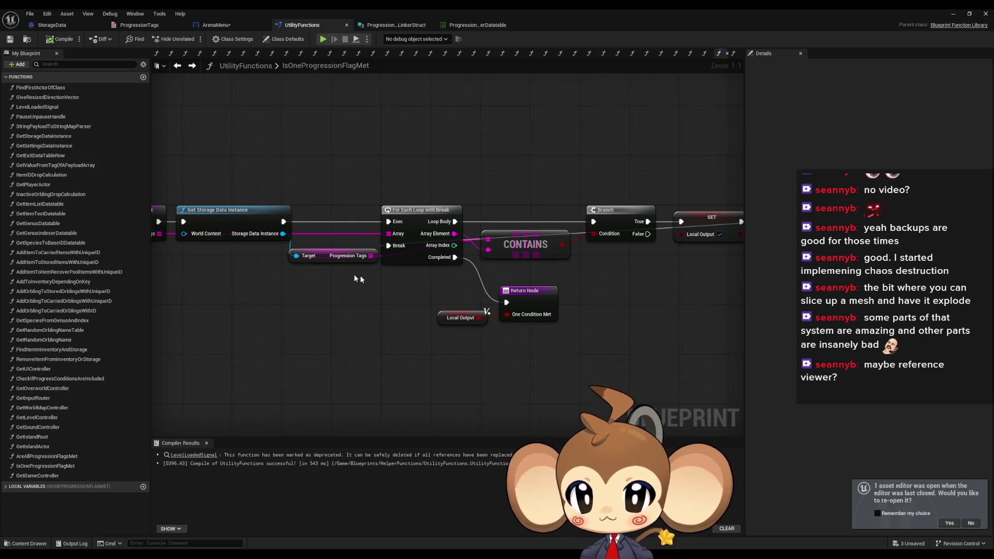
pyautogui.moveTo(234, 228); pyautogui.dragTo(376, 235)
pyautogui.click(377, 234)
pyautogui.moveTo(510, 290); pyautogui.dragTo(462, 283)
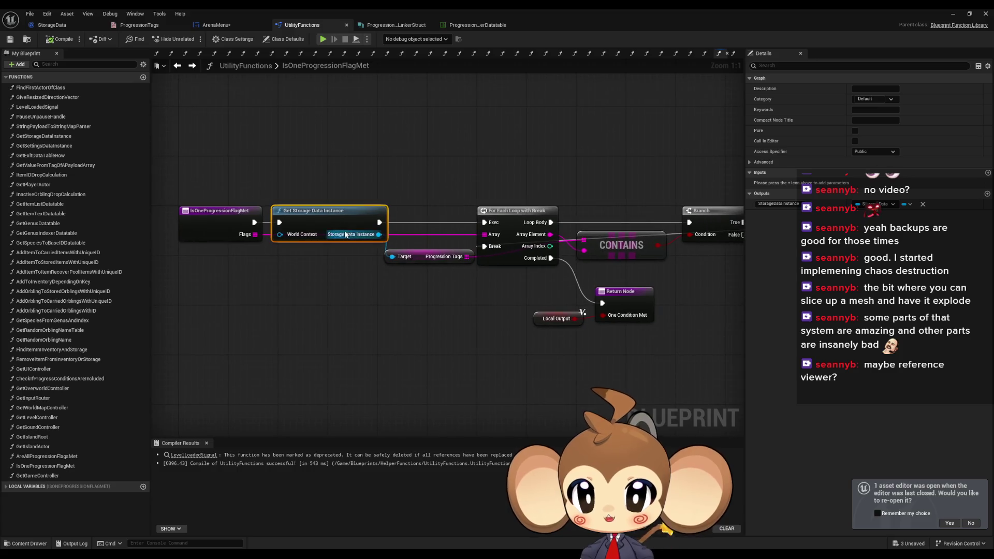
# Find references to GetStorageDataInstance and review the AddItem and AddToInventoryDependingOnKey usages
pyautogui.rightClick(323, 225)
pyautogui.moveTo(362, 304)
pyautogui.click(435, 324)
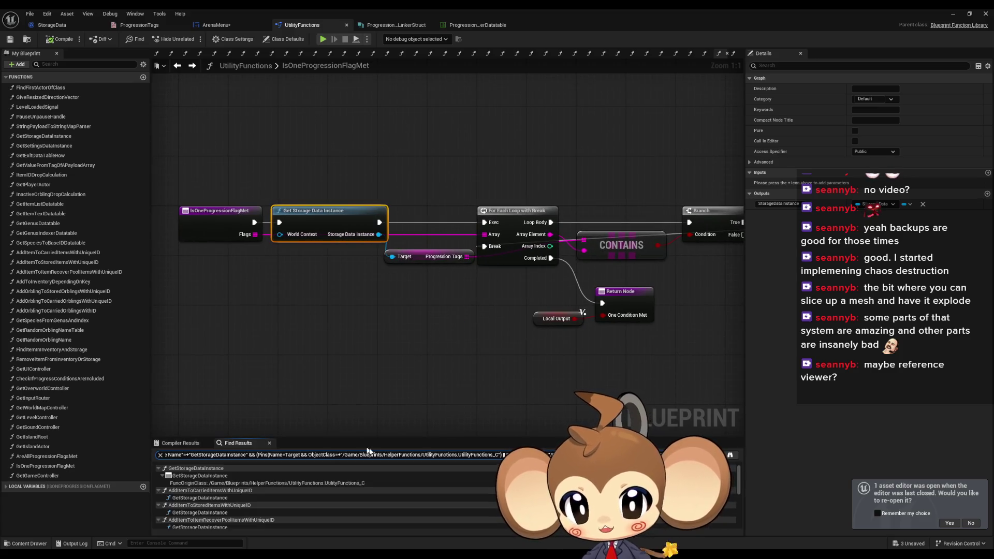
pyautogui.doubleClick(198, 498)
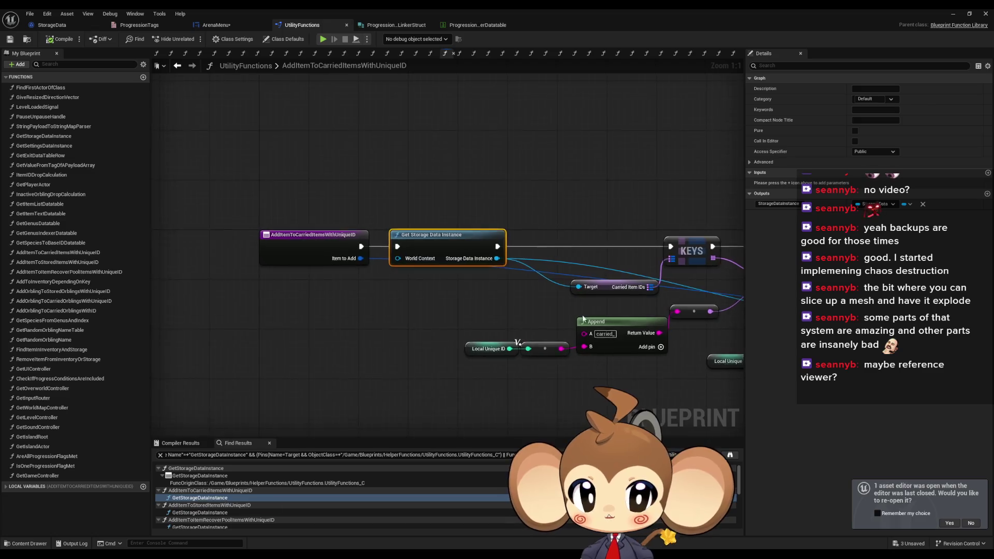
pyautogui.moveTo(573, 313); pyautogui.dragTo(336, 302)
pyautogui.moveTo(405, 281)
pyautogui.mouseDown()
pyautogui.moveTo(233, 290)
pyautogui.moveTo(51, 248)
pyautogui.mouseUp()
pyautogui.scroll(-1, 248, 505)
pyautogui.doubleClick(199, 487)
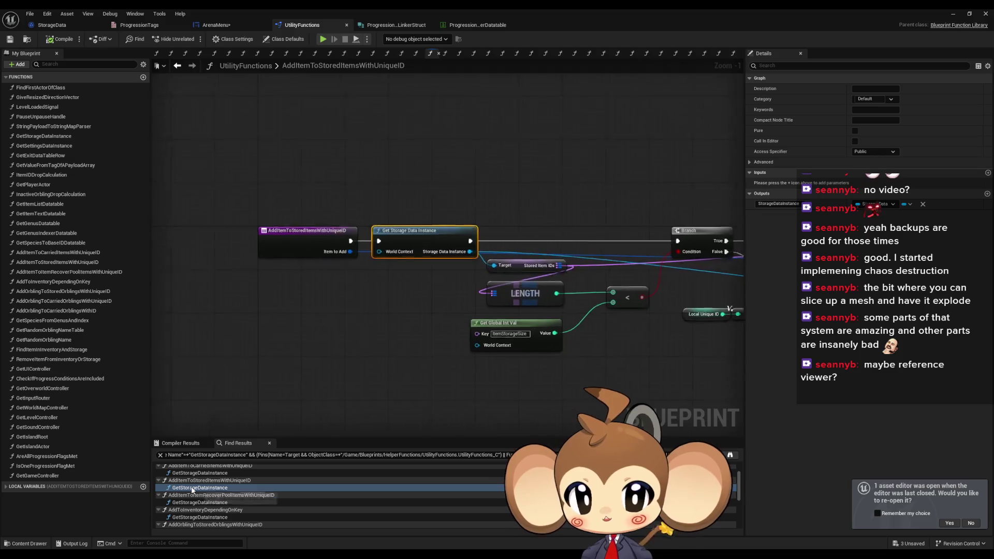
pyautogui.click(189, 503)
pyautogui.click(201, 517)
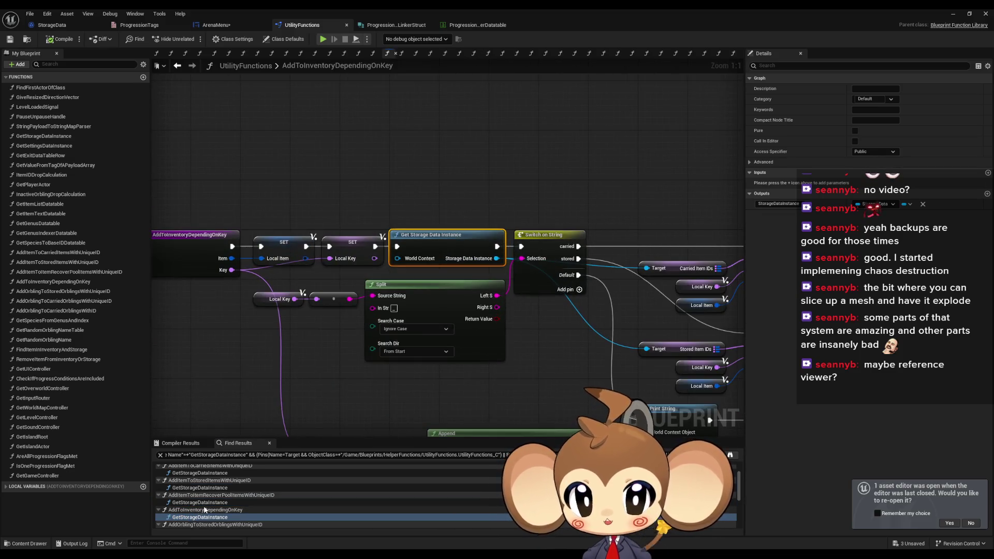
# Review the Orbling, FindItemInInventoryAndStorage and RemoveItemFromInventoryOrStorage usages
pyautogui.scroll(-2, 204, 505)
pyautogui.click(200, 482)
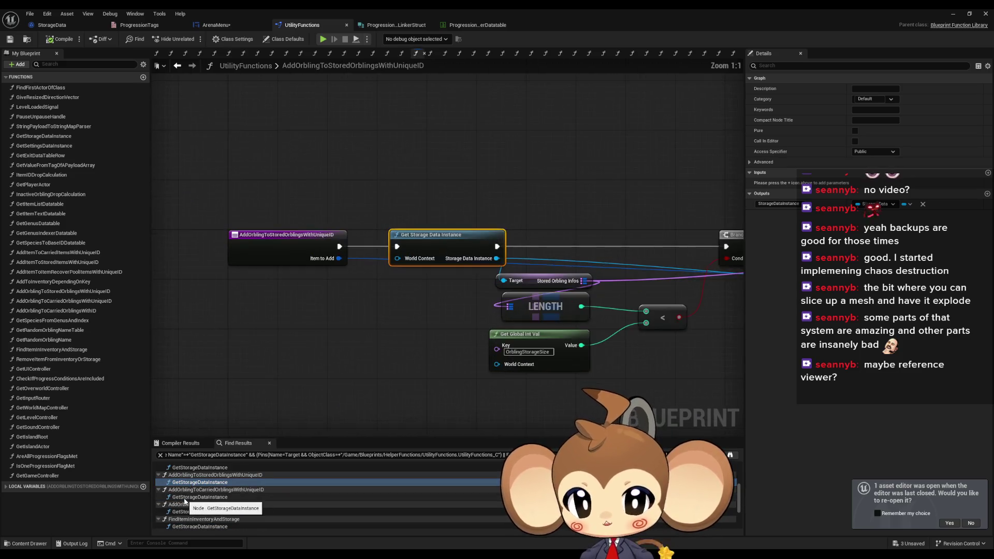
pyautogui.click(187, 497)
pyautogui.scroll(-2, 198, 481)
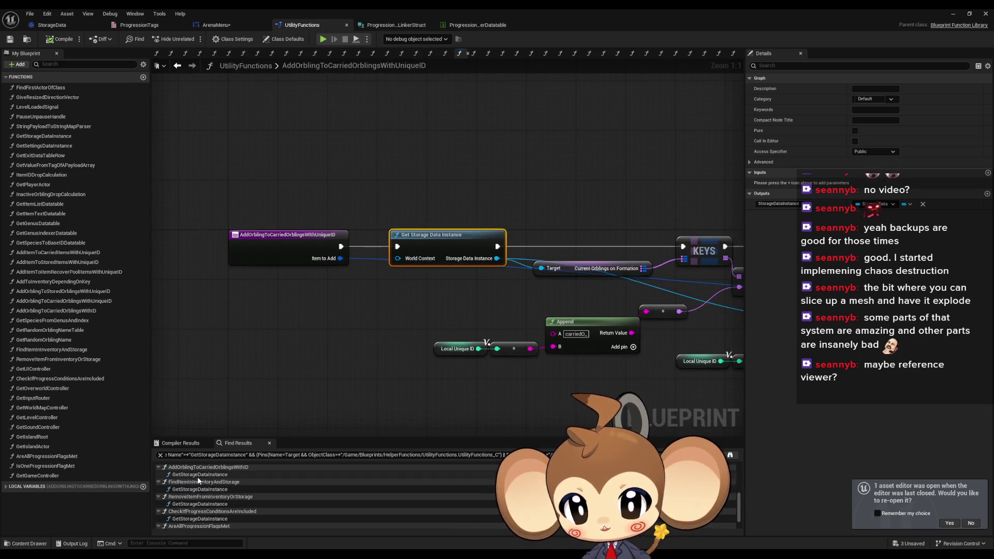
pyautogui.click(199, 474)
pyautogui.click(195, 489)
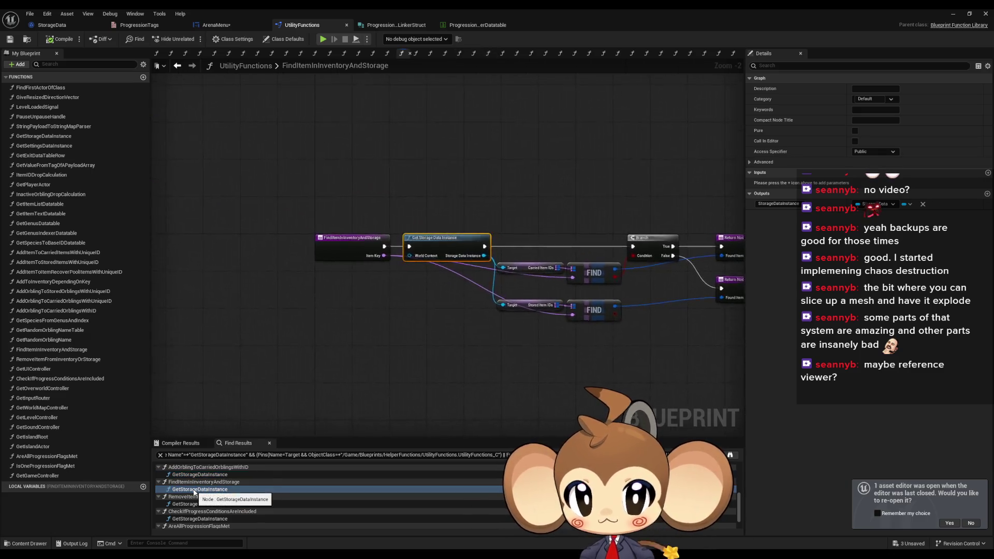
pyautogui.scroll(-2, 195, 492)
pyautogui.click(191, 481)
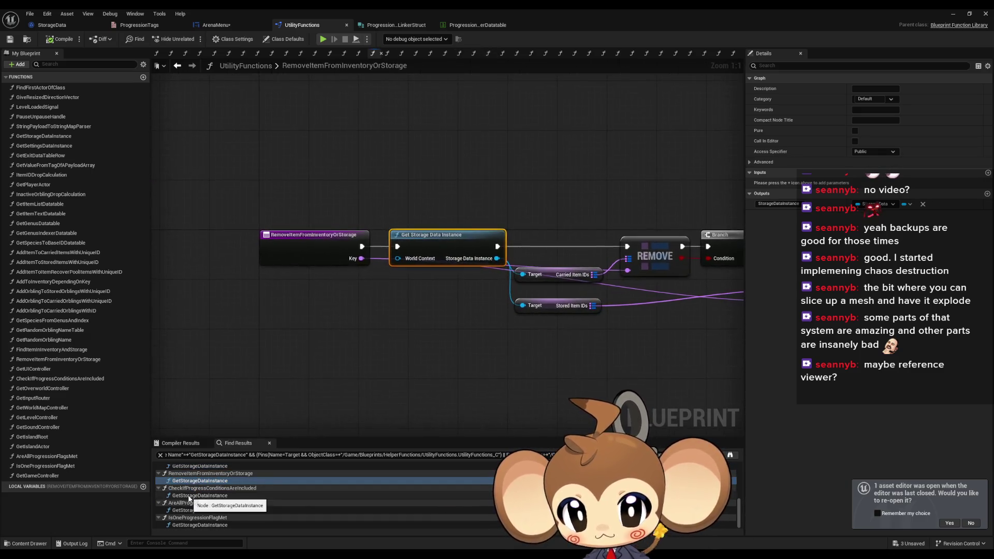
# Review the progression-check usages, ending with IsOneProgressionFlagMet, then return to ArenaMenu
pyautogui.click(190, 496)
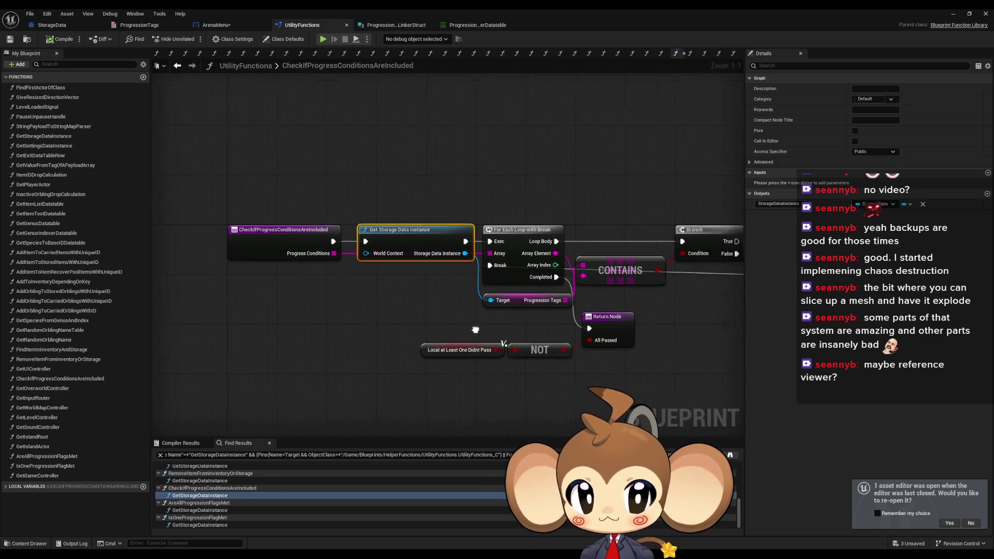
pyautogui.click(185, 511)
pyautogui.moveTo(520, 375); pyautogui.dragTo(267, 351)
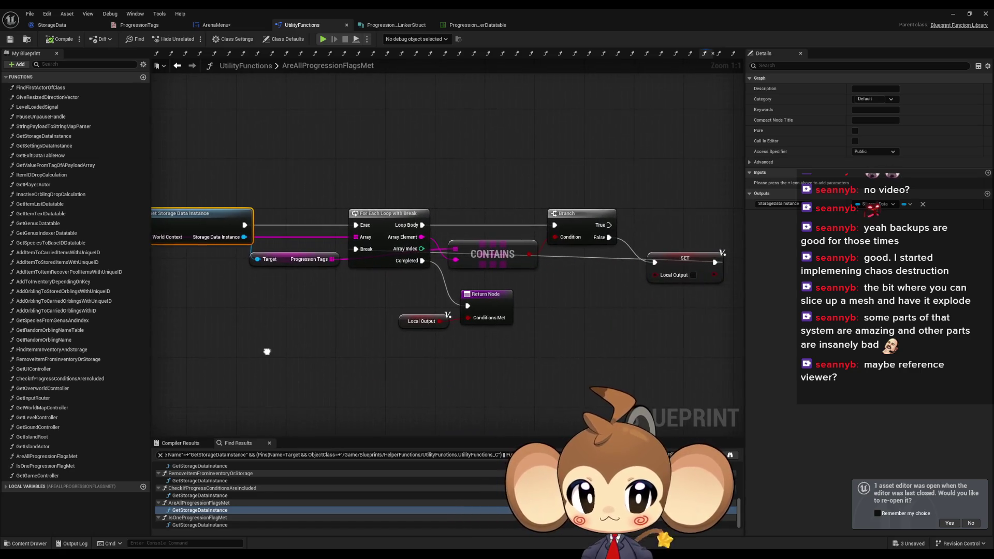
pyautogui.click(208, 496)
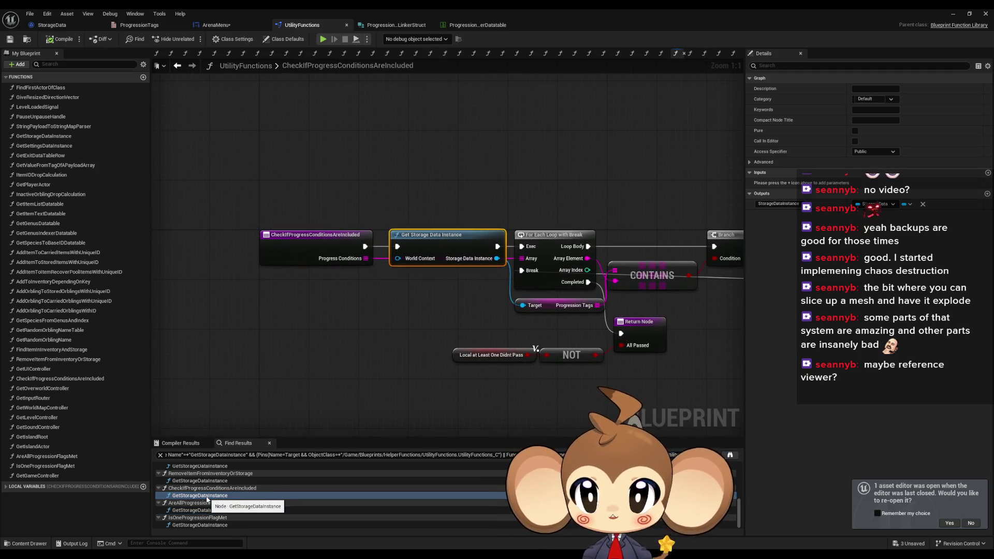
pyautogui.click(202, 525)
pyautogui.moveTo(481, 257); pyautogui.dragTo(245, 264)
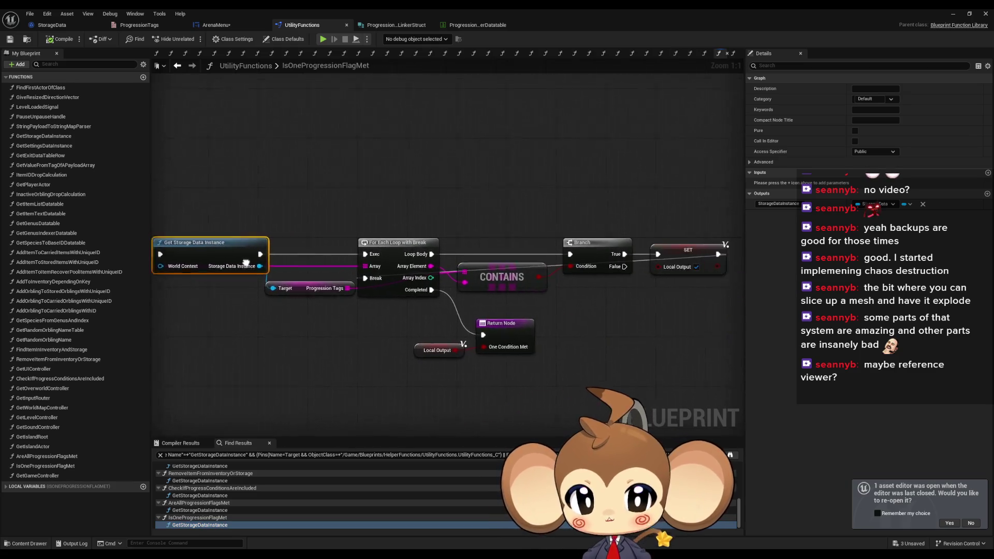
pyautogui.click(217, 25)
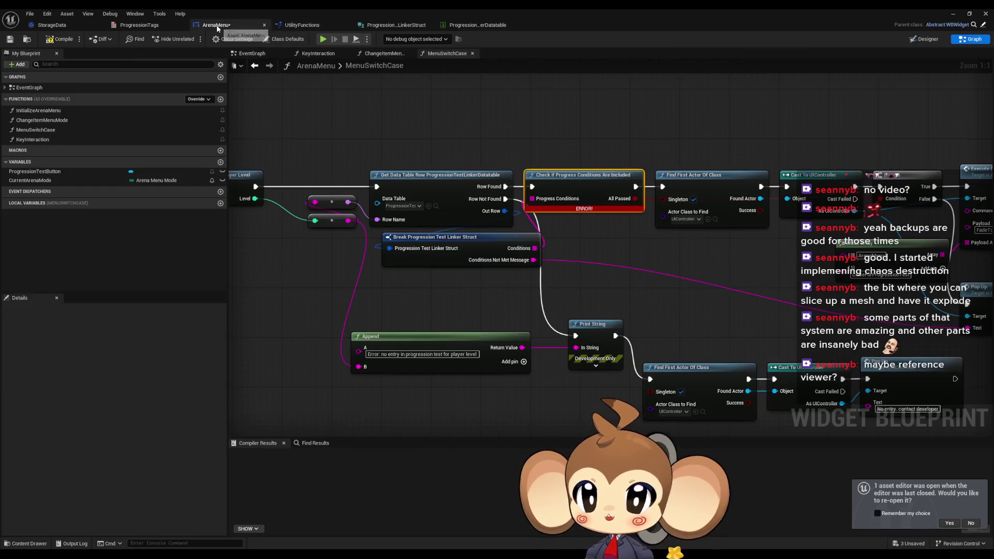
# Compile ArenaMenu and survey its level-switch nodes, then check the ProgressionTags enum and StorageData
pyautogui.click(63, 39)
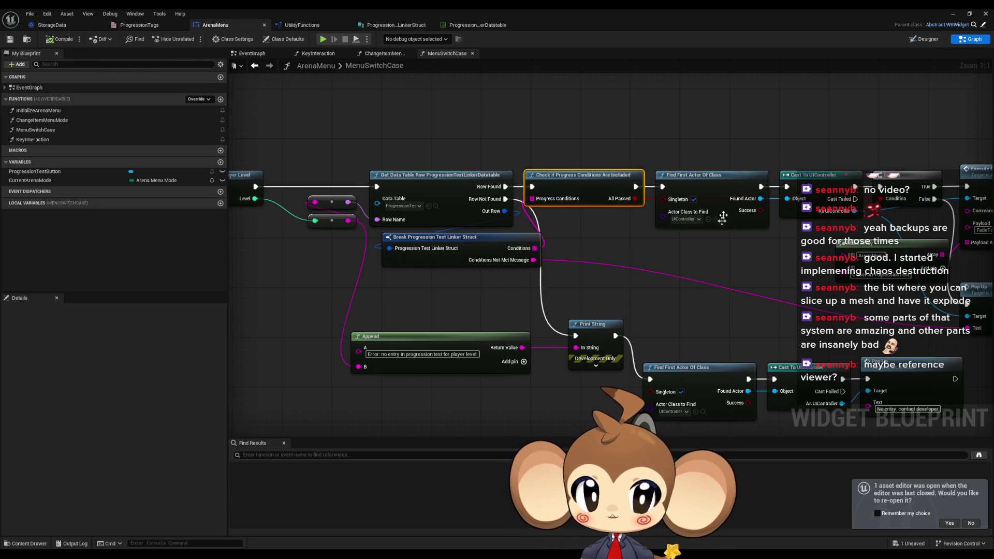
pyautogui.scroll(-3, 588, 289)
pyautogui.moveTo(470, 303); pyautogui.dragTo(688, 306)
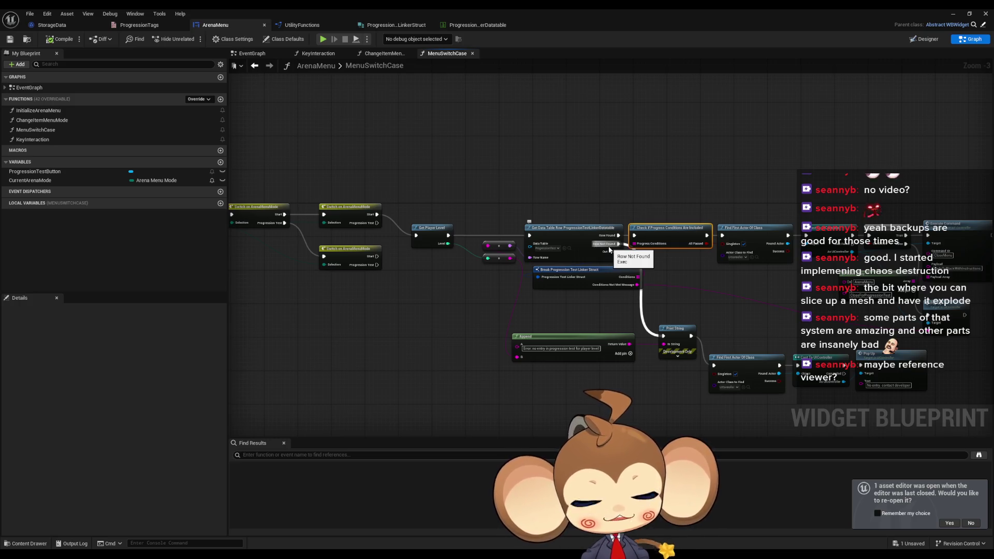
pyautogui.scroll(3, 671, 301)
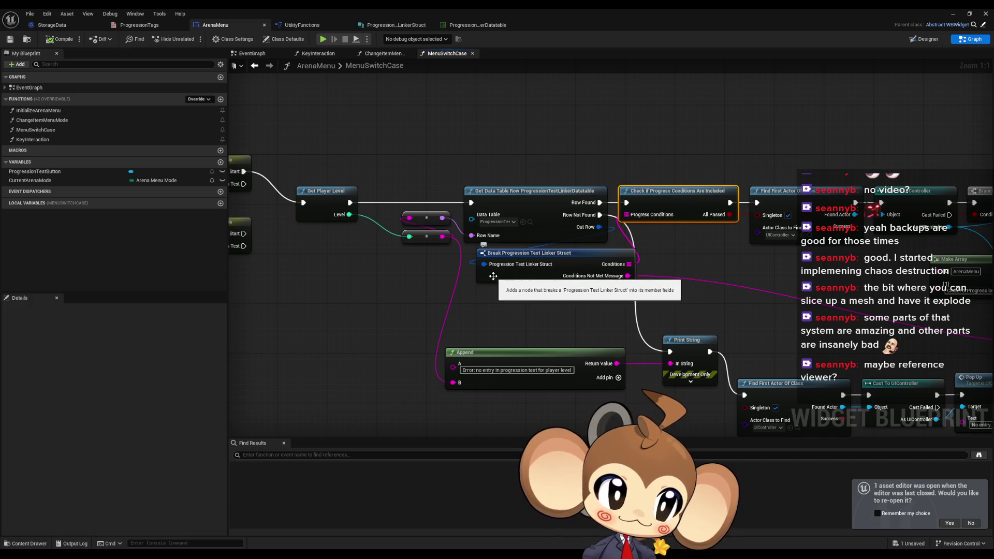
pyautogui.moveTo(484, 288); pyautogui.dragTo(638, 312)
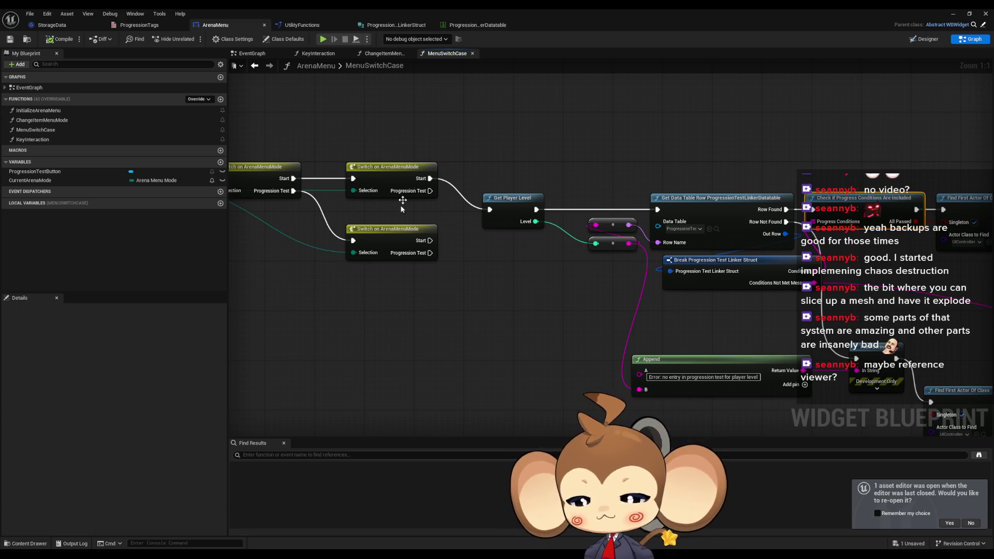
pyautogui.scroll(-2, 366, 316)
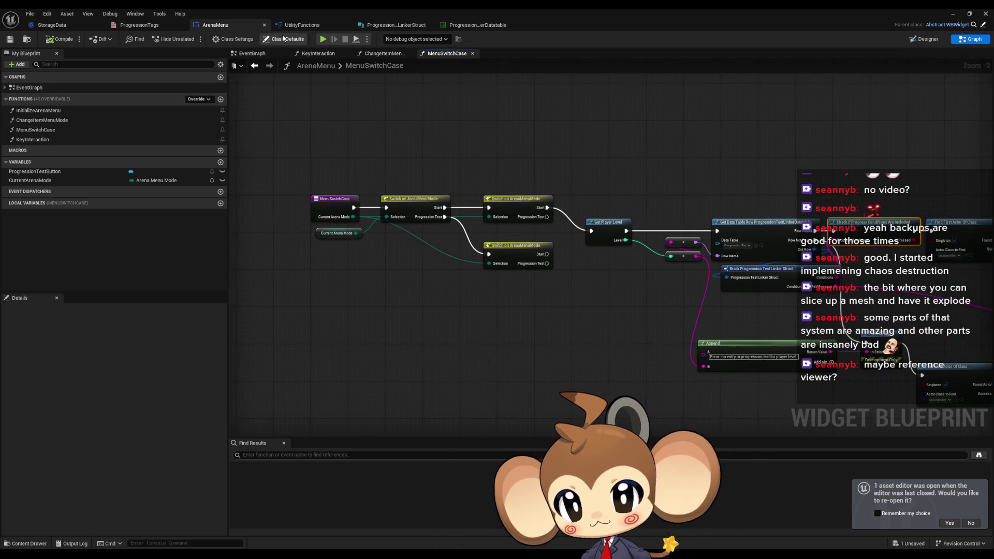
pyautogui.click(137, 25)
pyautogui.click(78, 27)
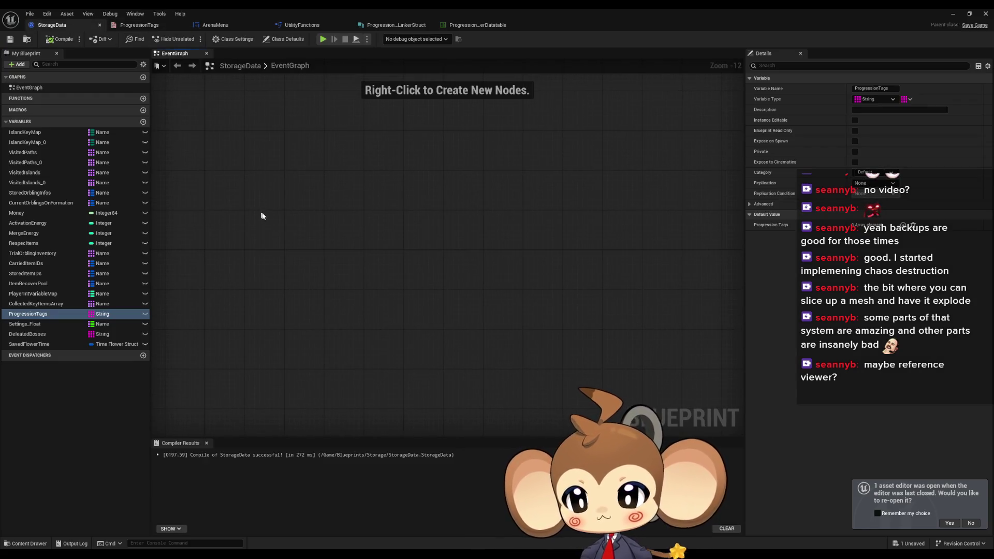
pyautogui.click(43, 315)
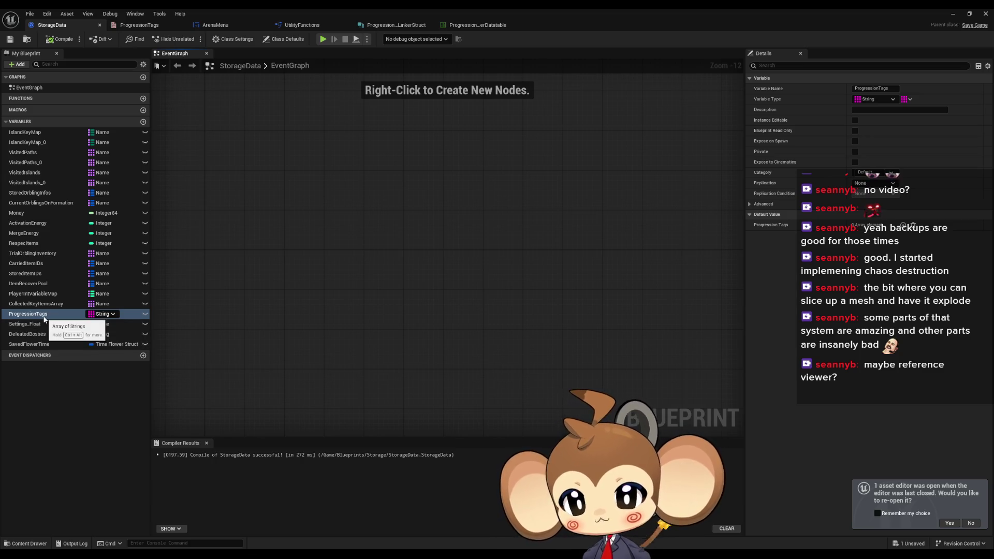
pyautogui.rightClick(42, 316)
pyautogui.moveTo(77, 344)
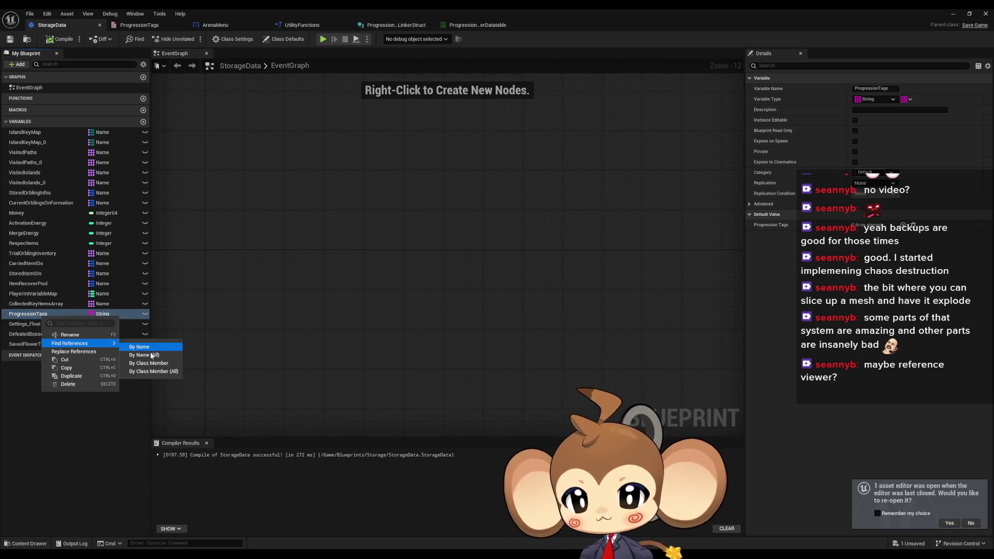
pyautogui.click(377, 348)
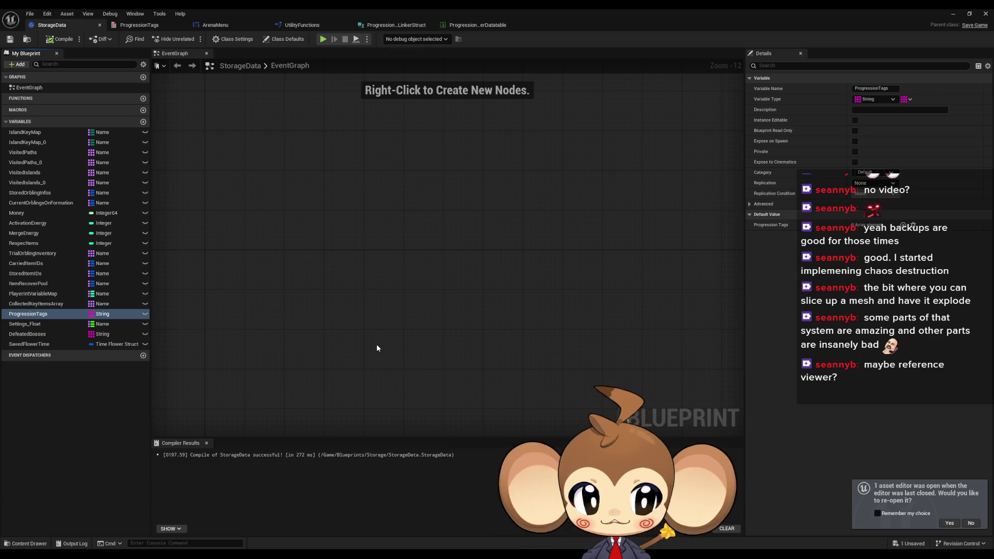
pyautogui.rightClick(34, 314)
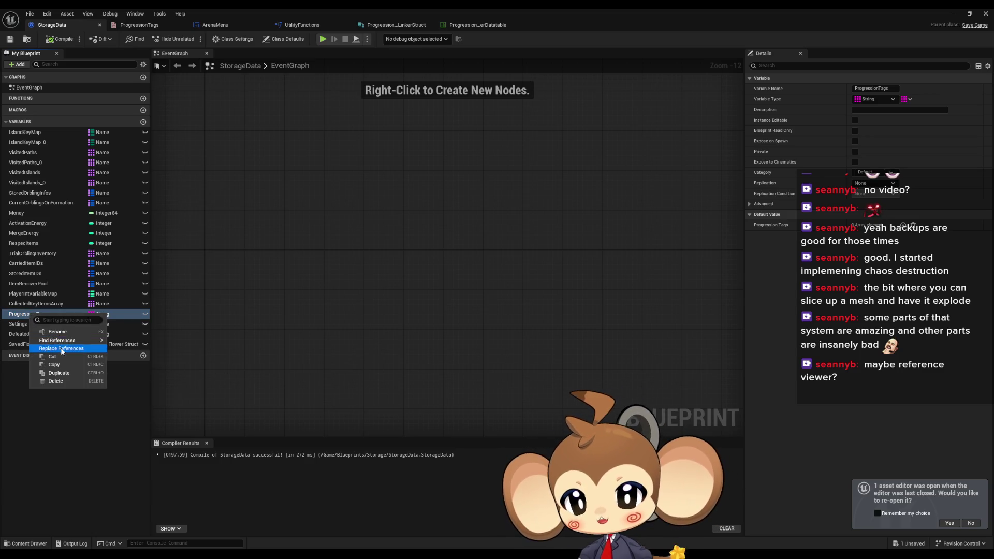
pyautogui.moveTo(77, 340)
pyautogui.click(145, 355)
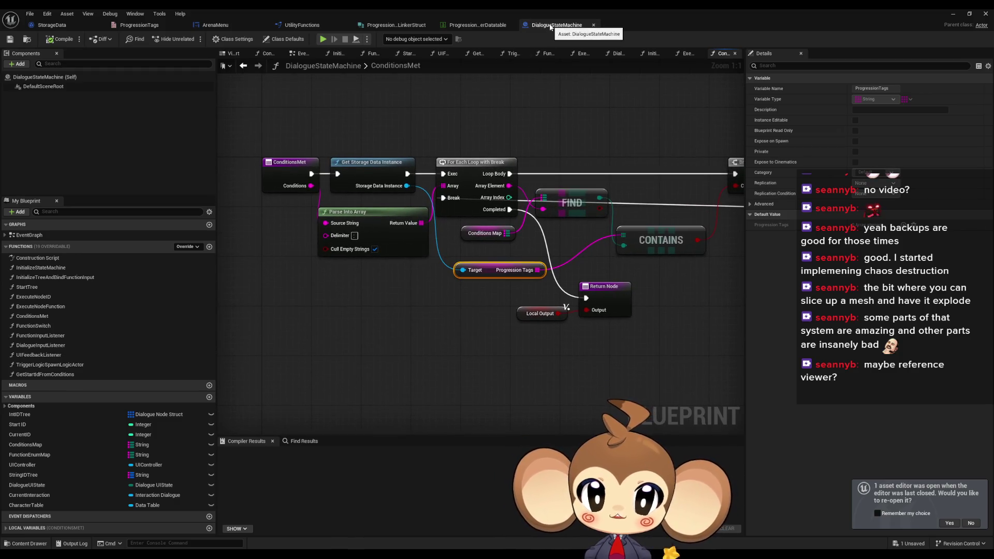
# Add a CONTAINS node from the Progression Tags array and wire the loop's Array Element into its item pin
pyautogui.moveTo(576, 294); pyautogui.dragTo(509, 340)
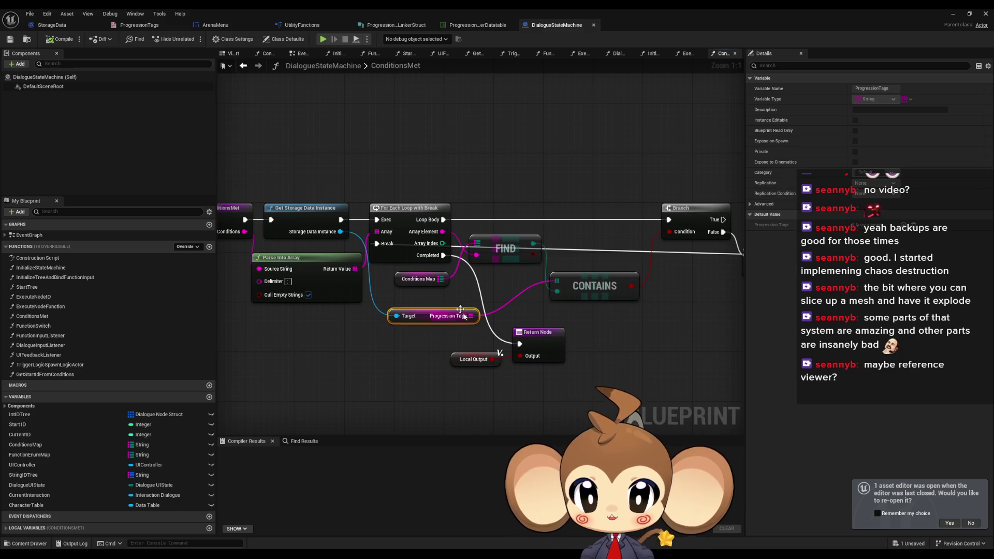
pyautogui.click(420, 280)
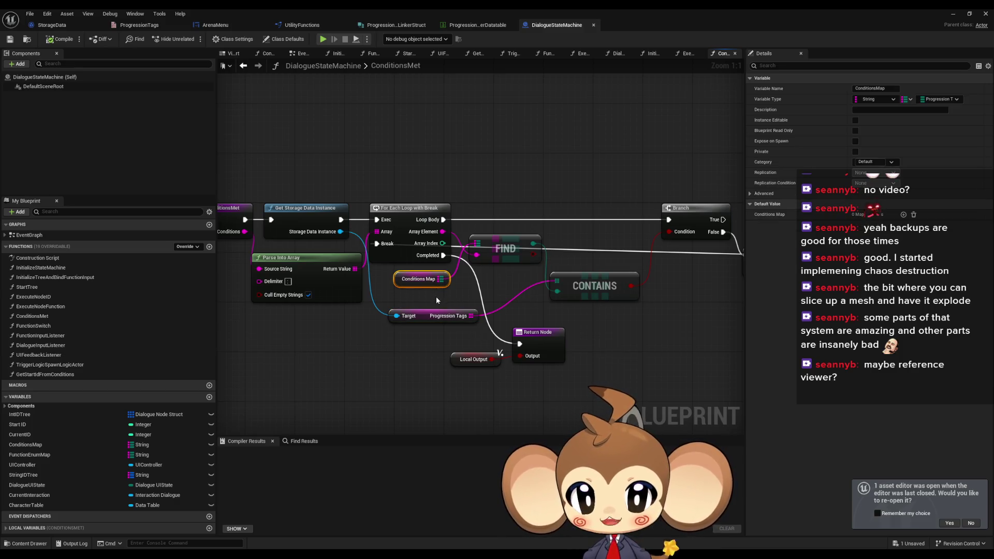
pyautogui.moveTo(436, 300); pyautogui.dragTo(474, 300)
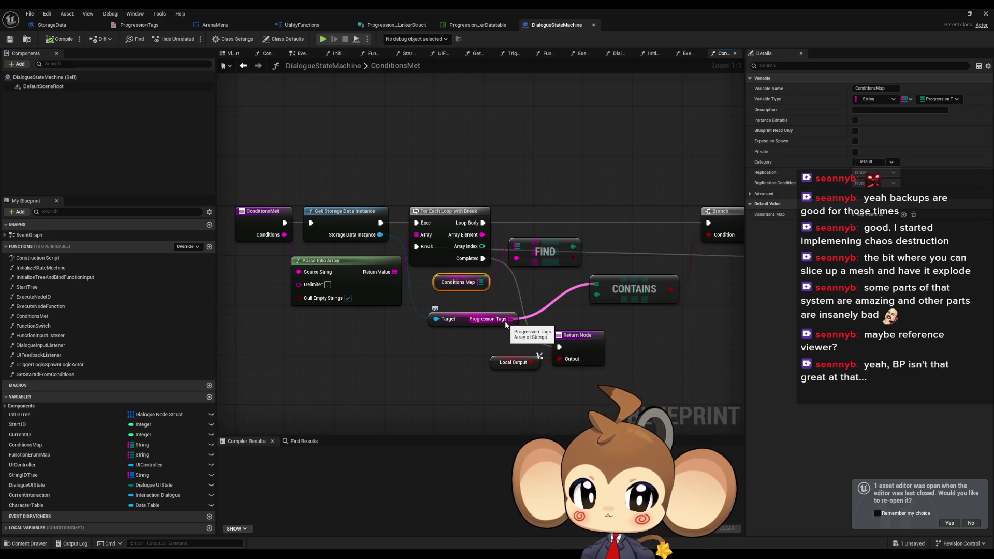
pyautogui.moveTo(507, 321)
pyautogui.mouseDown()
pyautogui.moveTo(566, 191)
pyautogui.moveTo(560, 175)
pyautogui.mouseUp()
pyautogui.write('c')
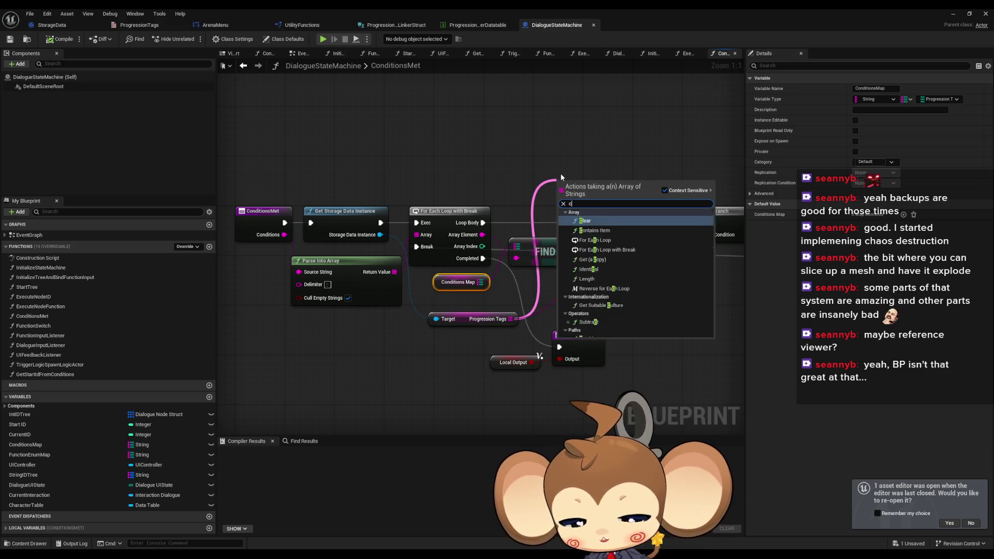
pyautogui.write('ontains')
pyautogui.press('Return')
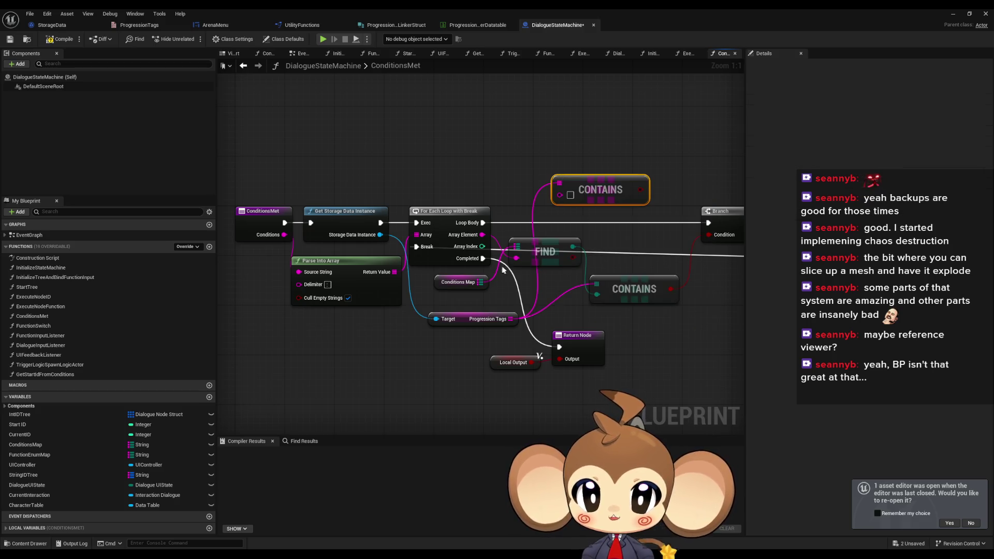
pyautogui.moveTo(502, 269); pyautogui.dragTo(517, 248)
pyautogui.moveTo(572, 186); pyautogui.dragTo(658, 231)
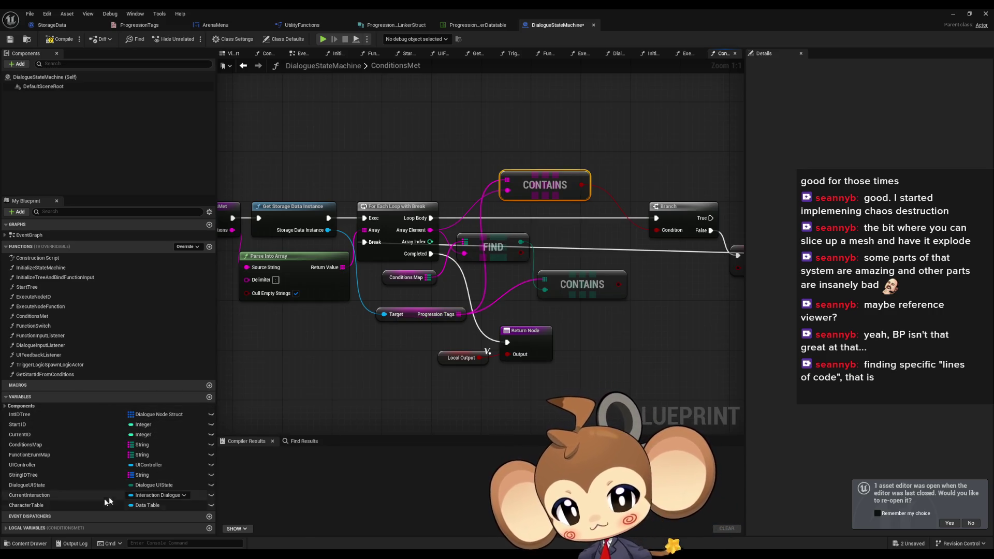
# Rename the ConditionsMap variable to ConditionsMapOLD and mark it Deprecated
pyautogui.doubleClick(26, 445)
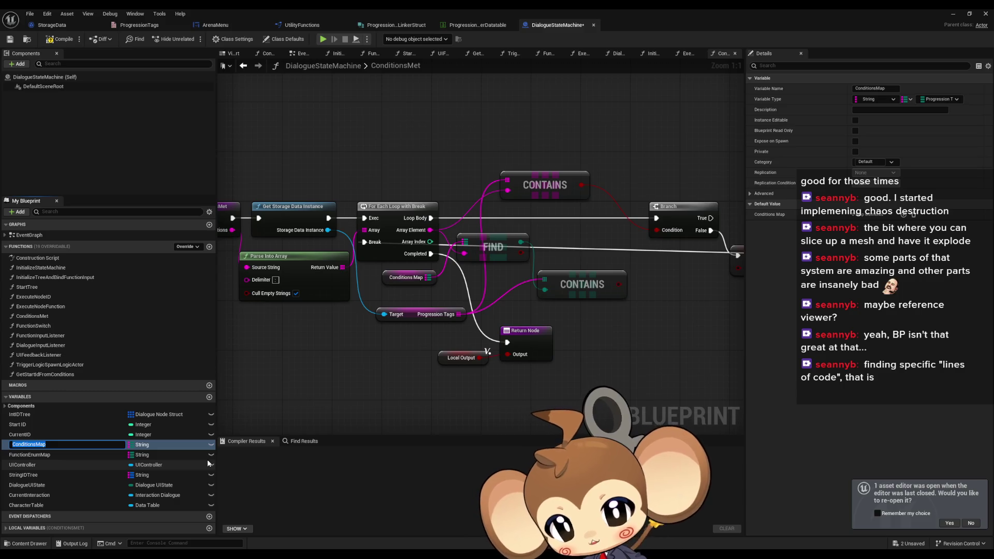
pyautogui.write('OLD')
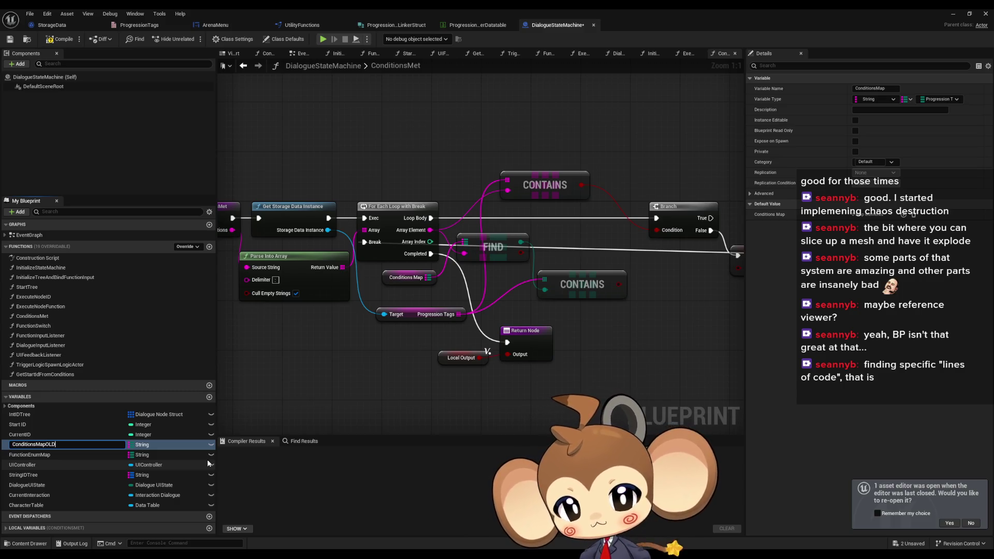
pyautogui.press('Return')
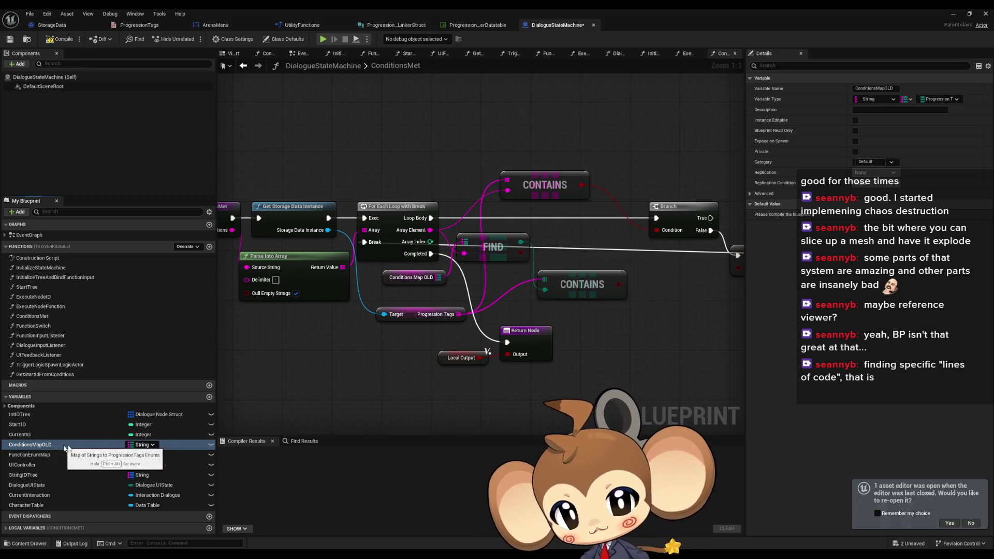
pyautogui.click(20, 448)
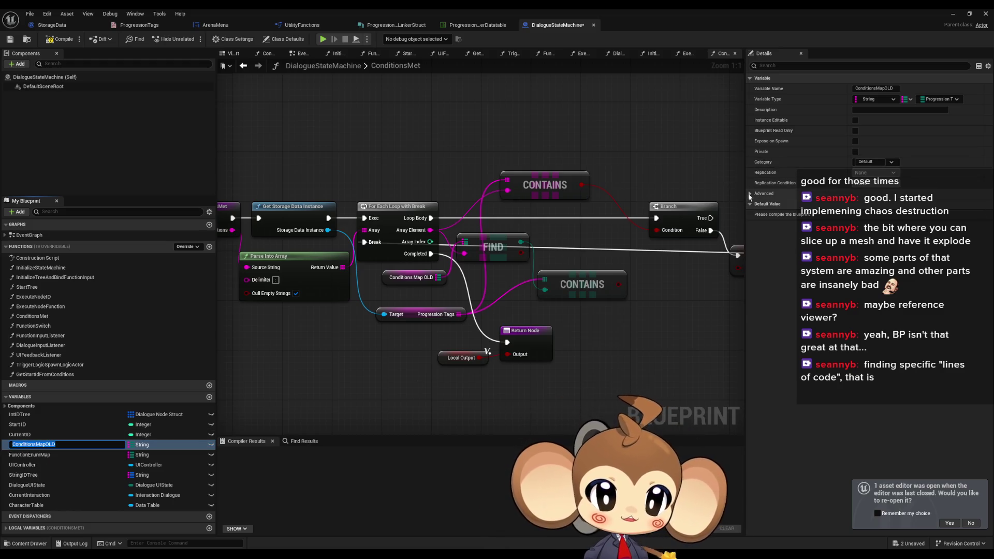
pyautogui.click(749, 194)
pyautogui.click(854, 246)
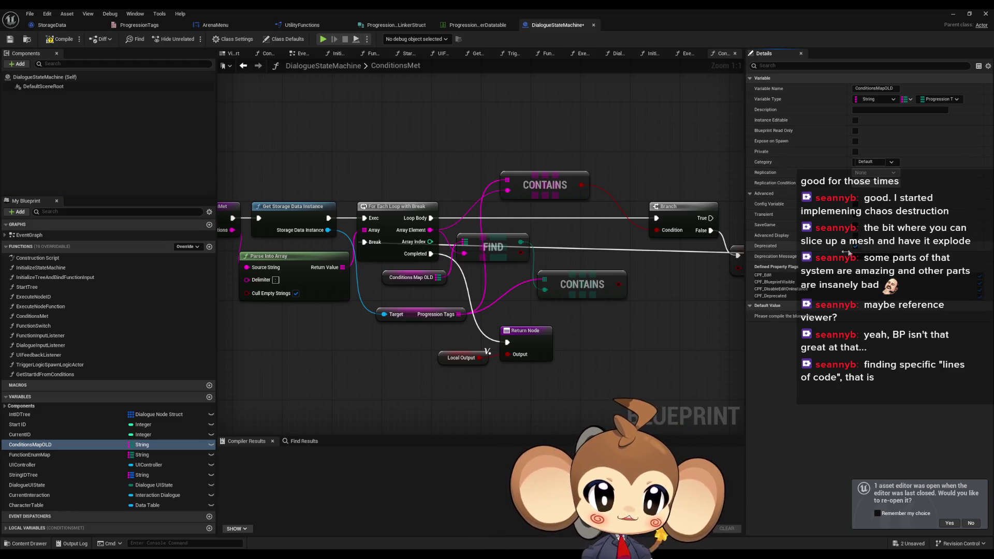
# Delete the FIND, old CONTAINS and ConditionsMapOLD nodes from ConditionsMet
pyautogui.moveTo(593, 362)
pyautogui.mouseDown()
pyautogui.moveTo(558, 366)
pyautogui.moveTo(532, 350)
pyautogui.mouseUp()
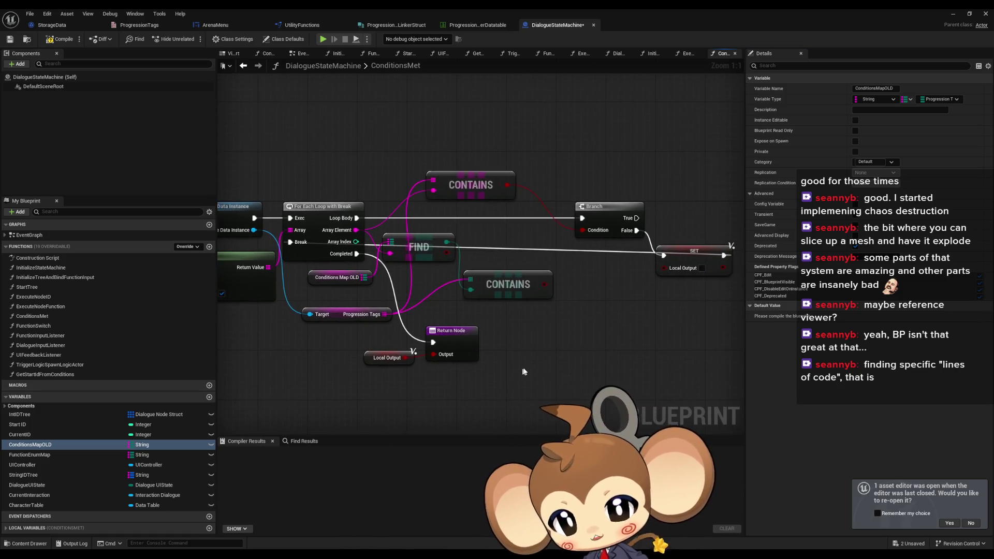
pyautogui.moveTo(380, 230); pyautogui.dragTo(556, 305)
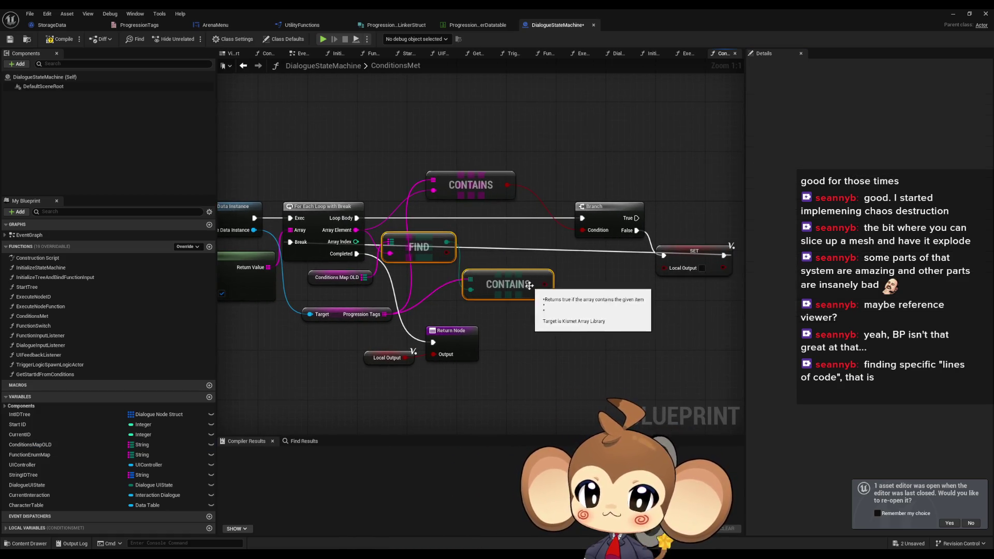
pyautogui.press('Delete')
pyautogui.click(332, 277)
pyautogui.press('Delete')
# Realign the new CONTAINS, Branch and SET nodes and compile, which reports 3 errors
pyautogui.moveTo(473, 189)
pyautogui.mouseDown()
pyautogui.moveTo(438, 241)
pyautogui.moveTo(454, 244)
pyautogui.moveTo(442, 244)
pyautogui.mouseUp()
pyautogui.moveTo(573, 182); pyautogui.dragTo(714, 281)
pyautogui.moveTo(634, 217); pyautogui.dragTo(559, 218)
pyautogui.moveTo(515, 355); pyautogui.dragTo(639, 344)
pyautogui.click(61, 40)
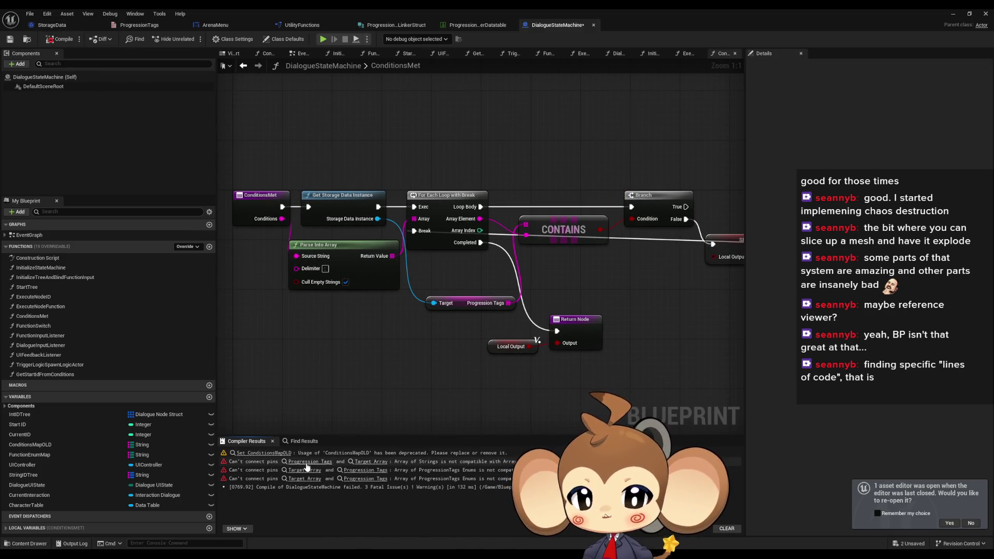
# Inspect the erroring Progression Tags and loop nodes in GetStartIdFromConditions, then un-maximize the editor
pyautogui.click(310, 462)
pyautogui.scroll(-4, 431, 312)
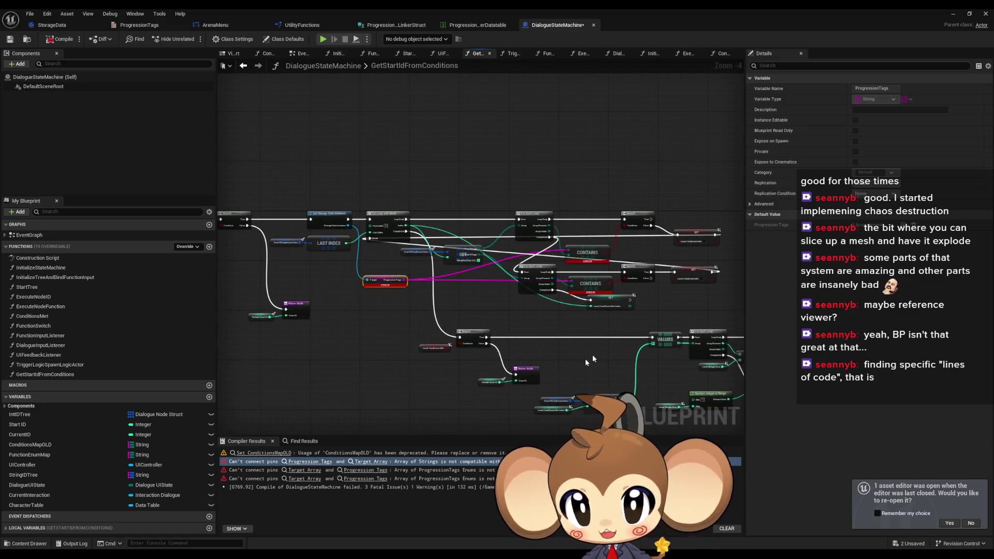
pyautogui.scroll(4, 316, 295)
pyautogui.moveTo(484, 257); pyautogui.dragTo(574, 288)
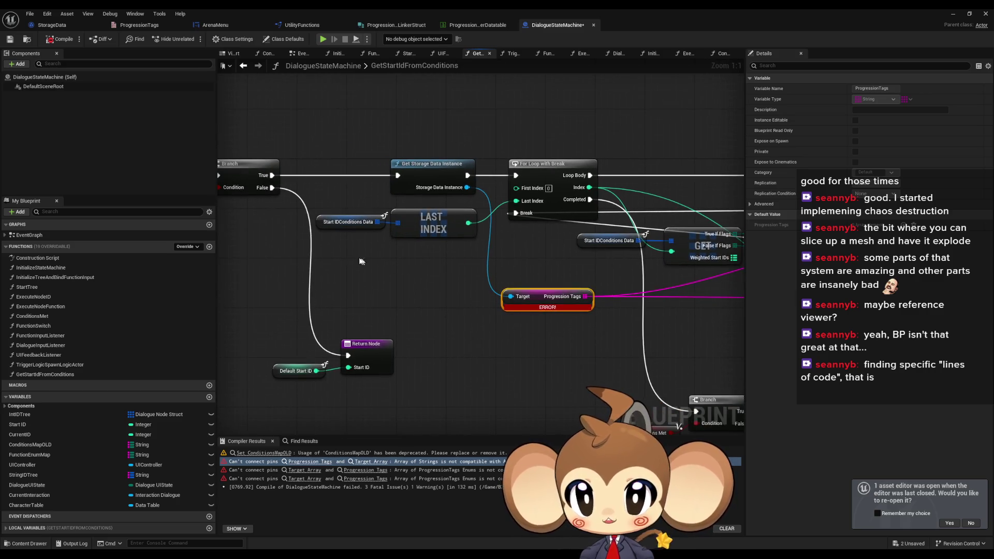
pyautogui.moveTo(316, 203); pyautogui.dragTo(366, 249)
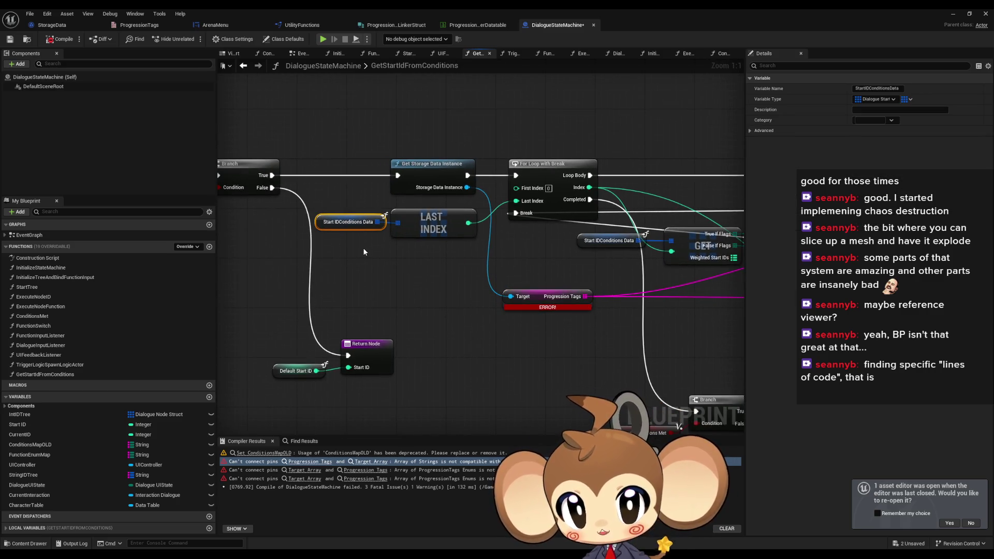
pyautogui.moveTo(359, 248); pyautogui.dragTo(293, 245)
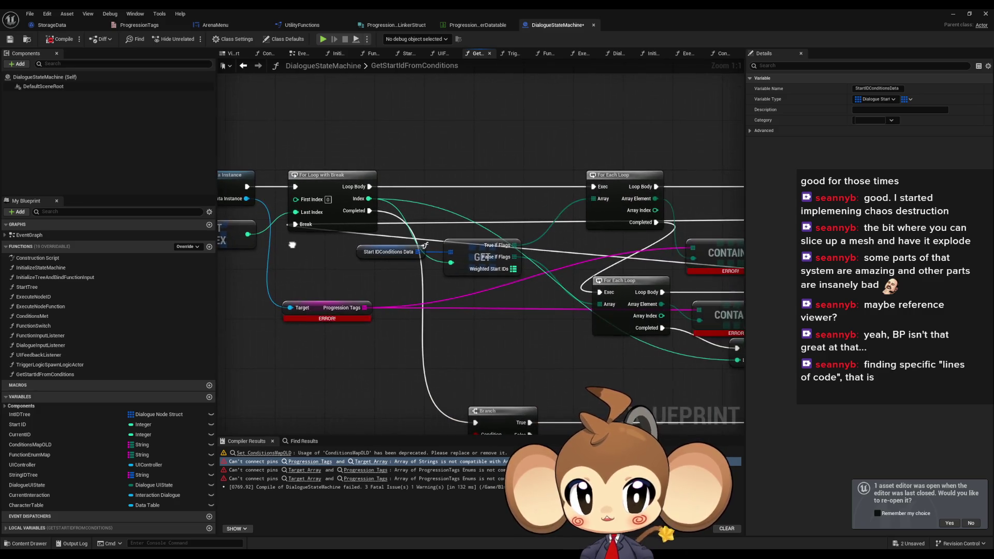
pyautogui.moveTo(489, 224); pyautogui.dragTo(513, 290)
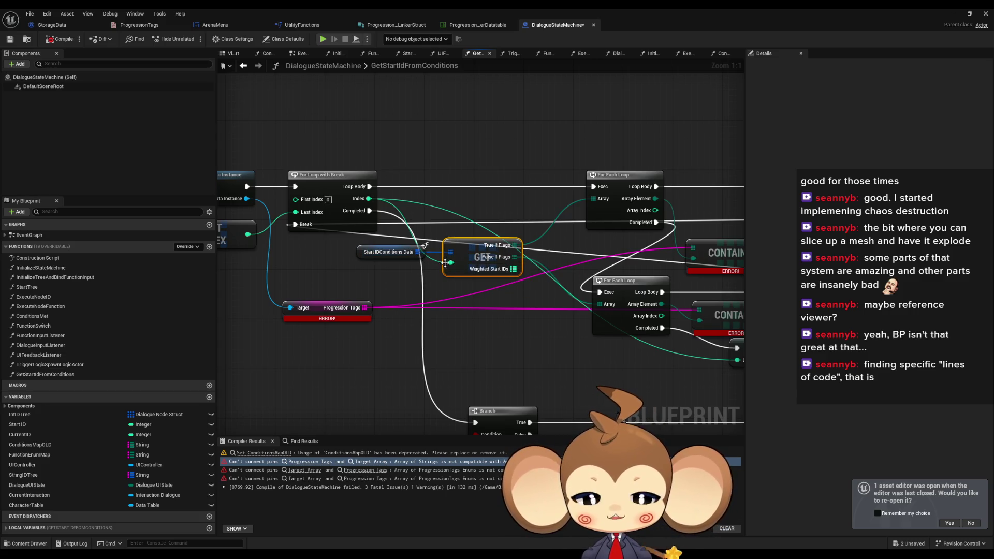
pyautogui.scroll(-2, 461, 248)
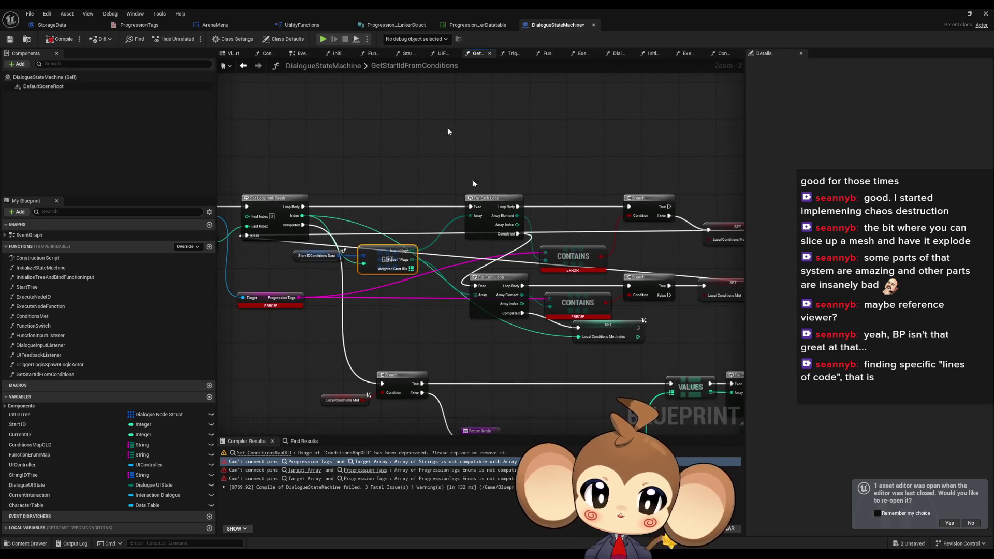
pyautogui.doubleClick(365, 8)
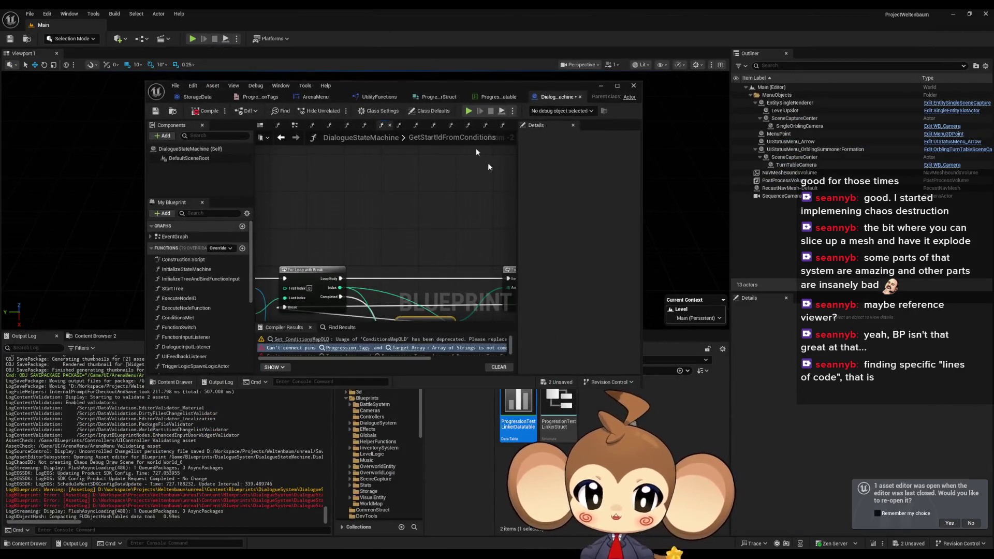
# Browse to DialogueSystem > NodeFunctions and open DialogueNodeFunction_HideGreyoutStruct
pyautogui.moveTo(436, 101); pyautogui.dragTo(386, 52)
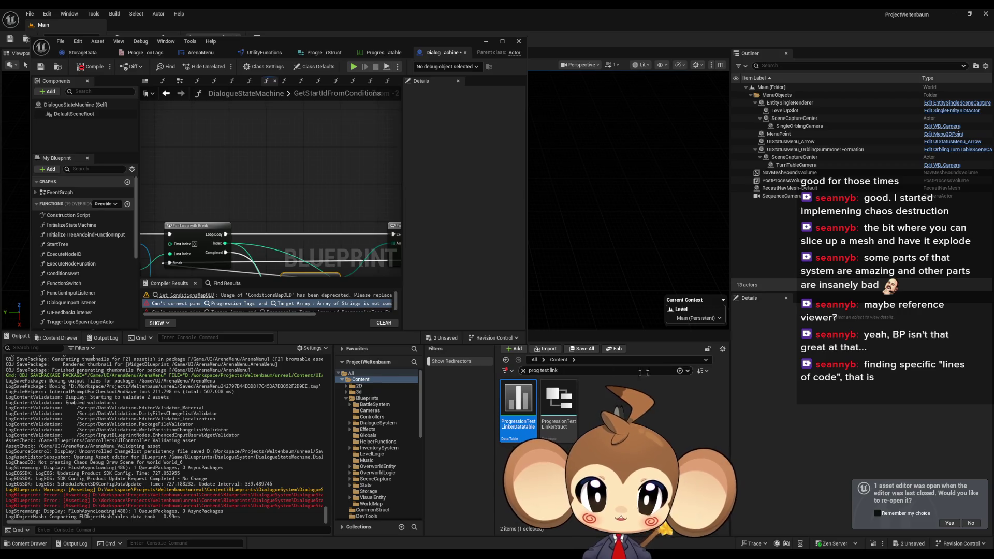
pyautogui.click(523, 371)
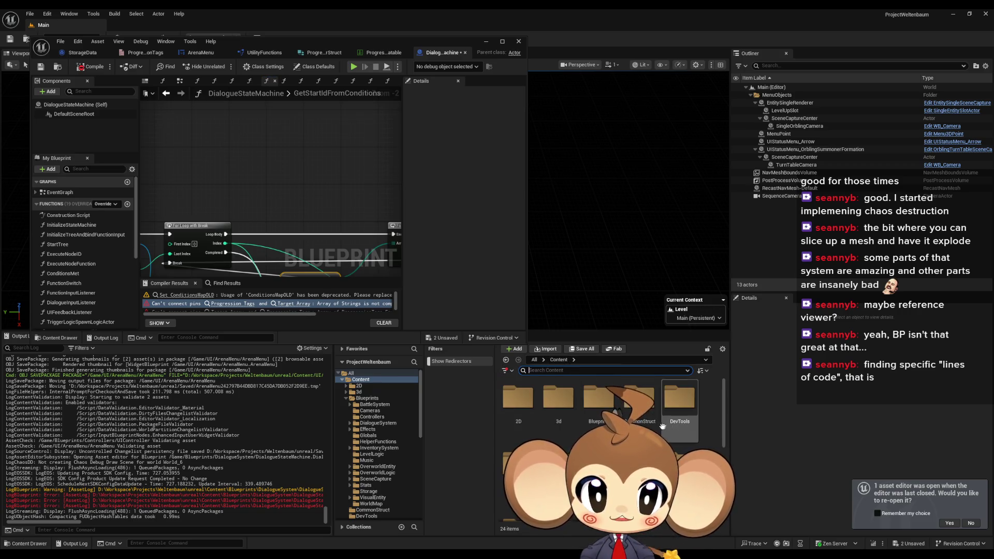
pyautogui.click(378, 423)
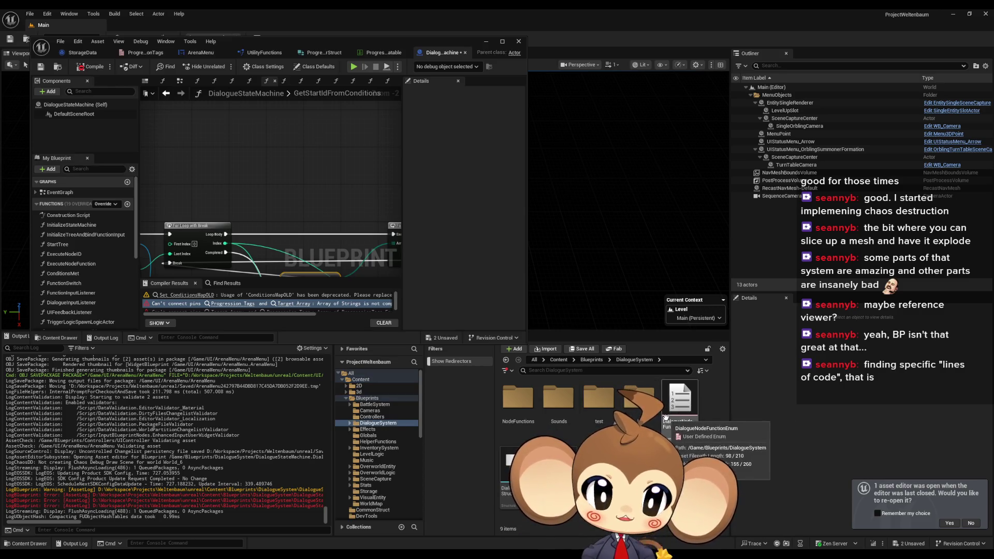
pyautogui.doubleClick(639, 399)
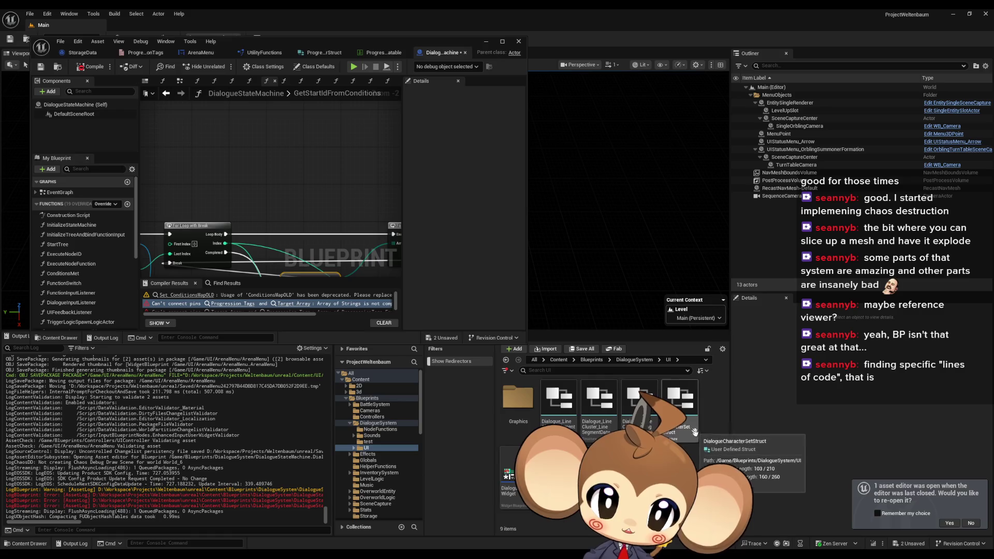
pyautogui.click(638, 409)
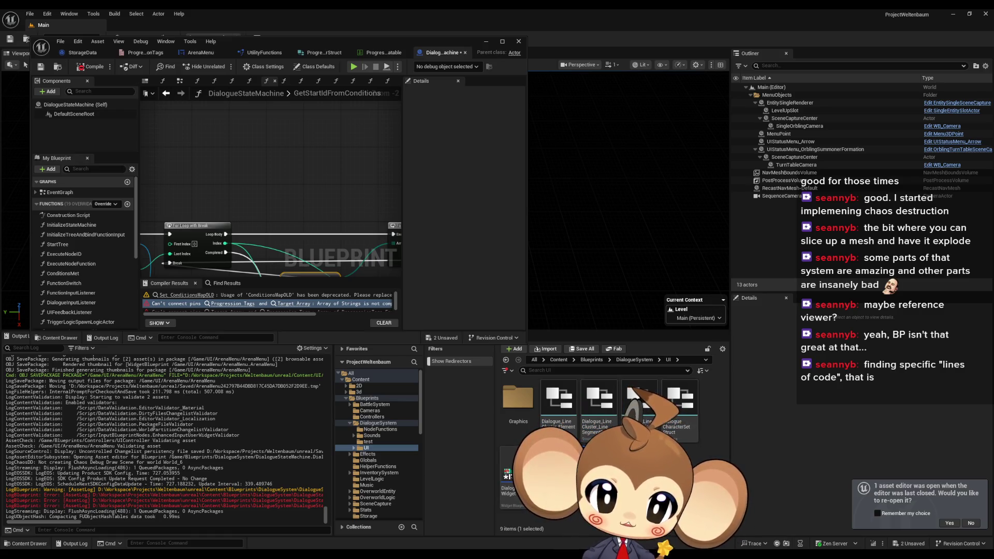
pyautogui.click(634, 359)
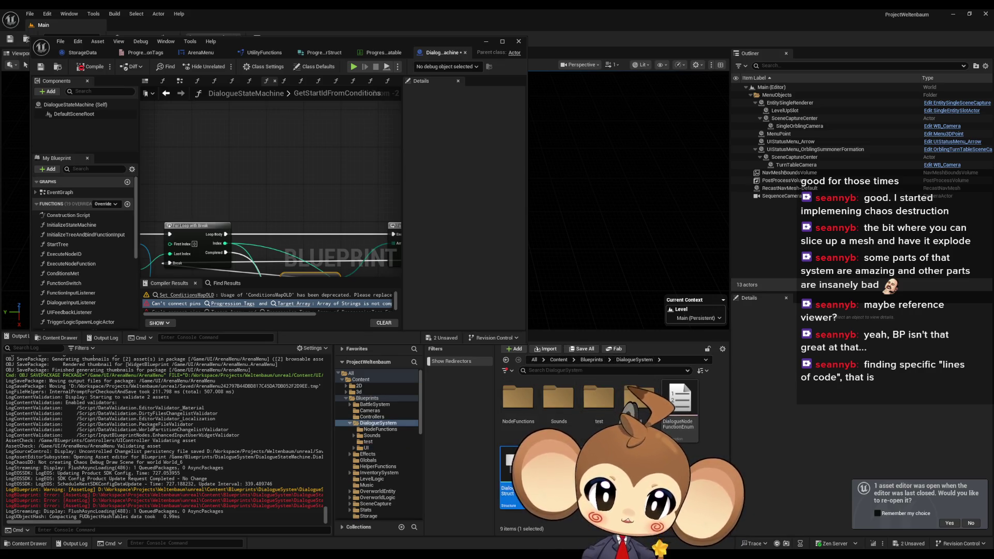
pyautogui.click(527, 399)
pyautogui.doubleClick(527, 399)
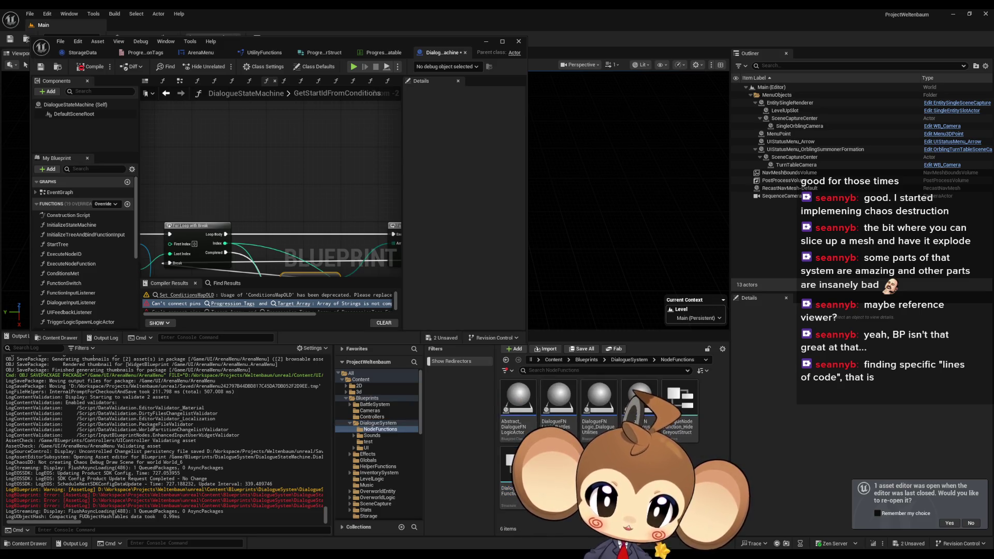
pyautogui.click(676, 409)
pyautogui.doubleClick(675, 409)
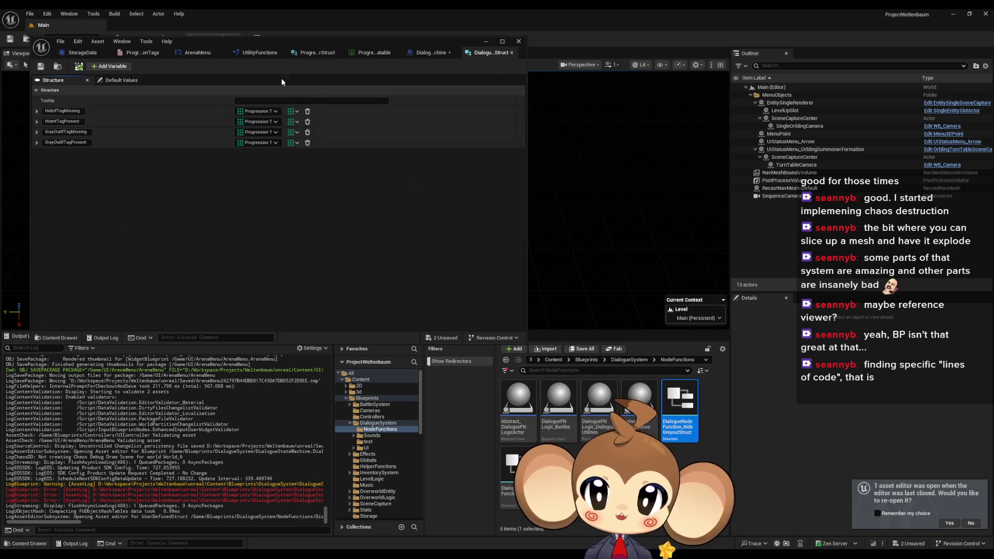
pyautogui.moveTo(287, 42)
pyautogui.mouseDown()
pyautogui.moveTo(543, 95)
pyautogui.moveTo(603, 151)
pyautogui.mouseUp()
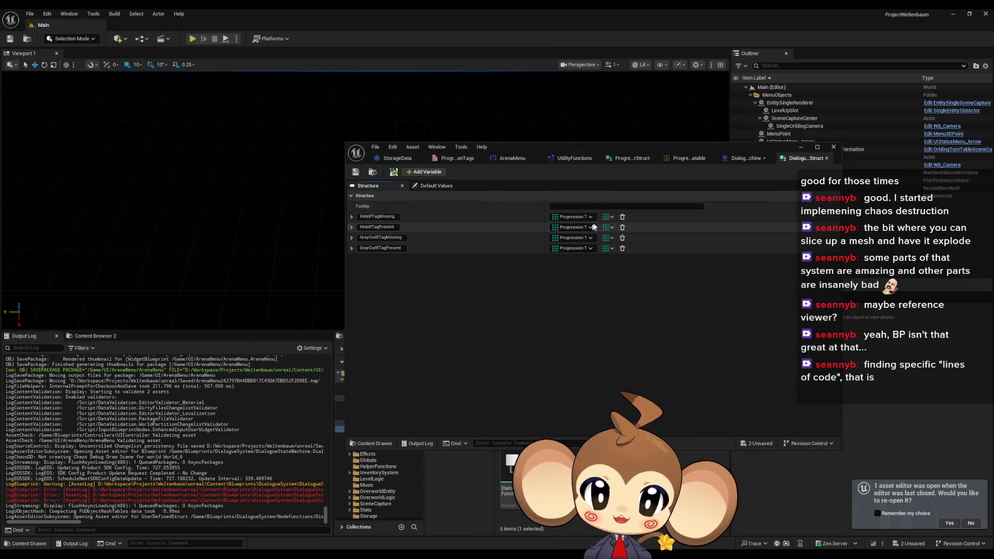
# Make HideIfTagMissing, HideIfTagPresent, GrayOutIfTagMissing and GrayOutIfTagPresent Strings, save, and return to DialogueStateMachine
pyautogui.click(571, 216)
pyautogui.click(571, 278)
pyautogui.click(572, 217)
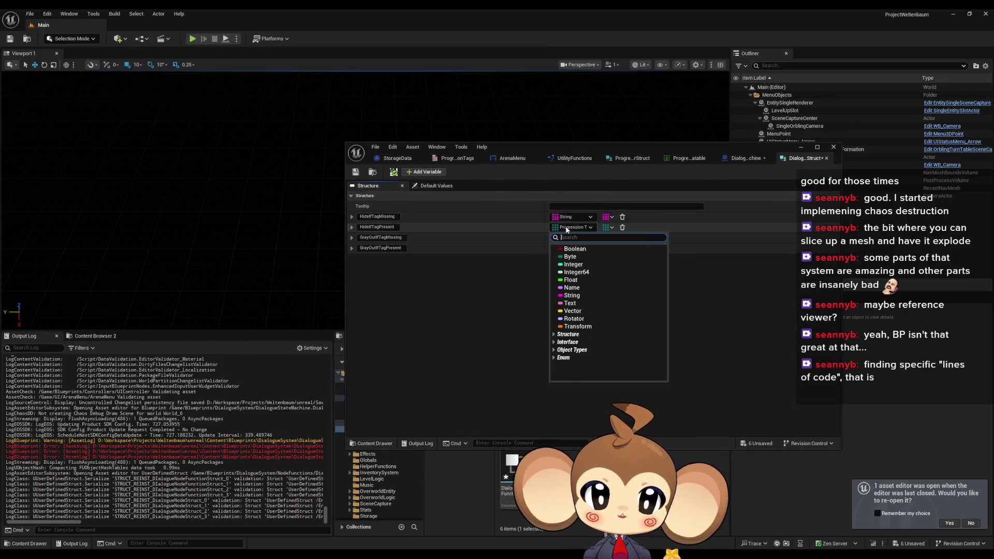
pyautogui.click(575, 285)
pyautogui.click(569, 237)
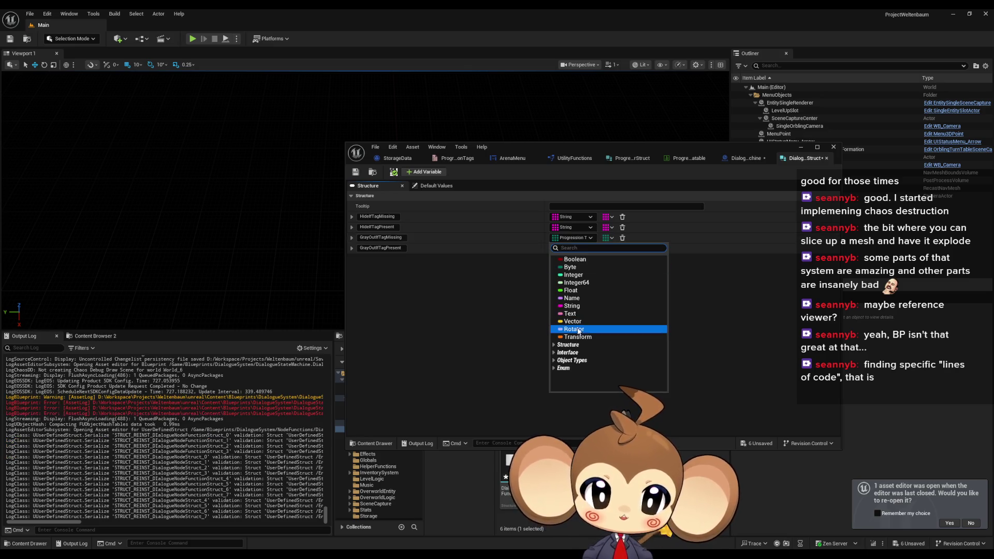
pyautogui.click(574, 304)
pyautogui.click(565, 249)
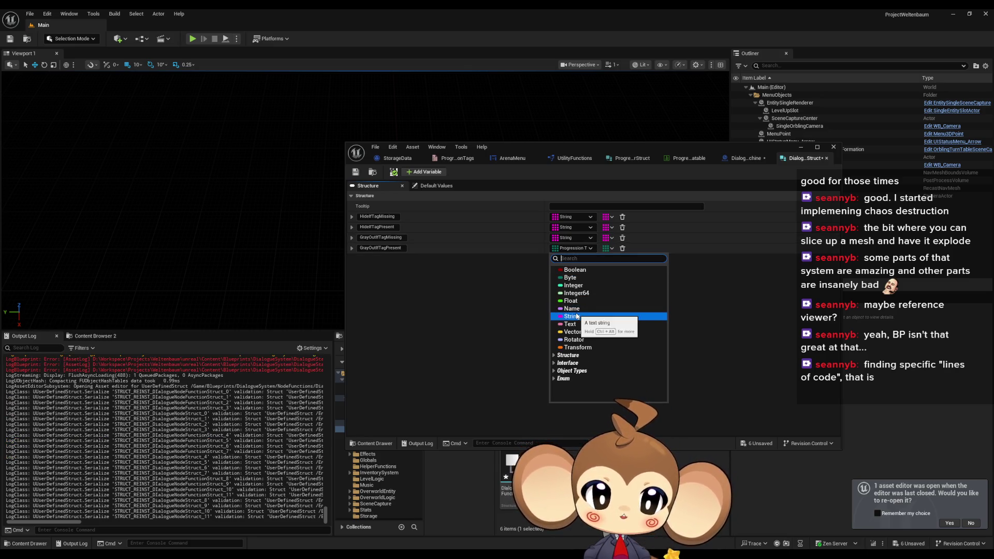
pyautogui.click(578, 317)
pyautogui.click(356, 172)
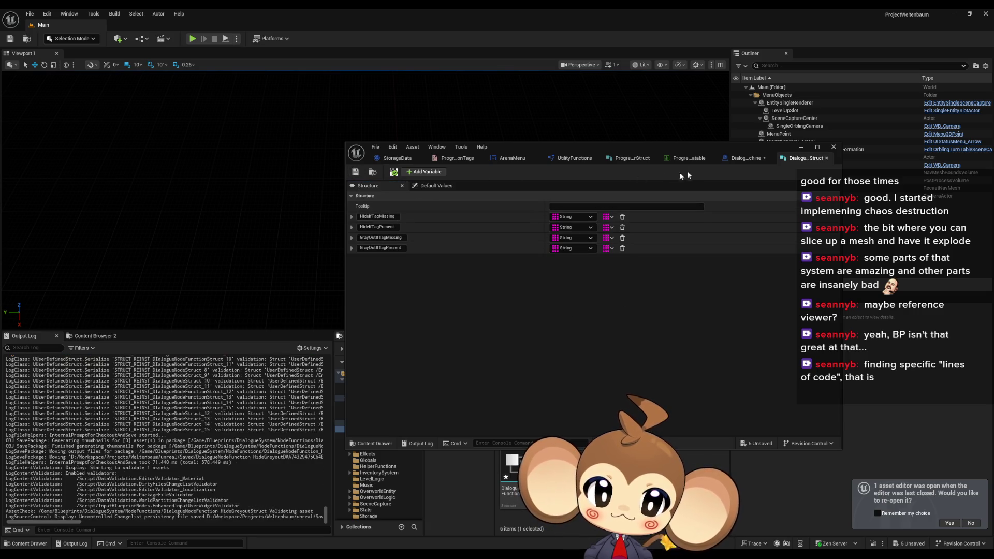
pyautogui.click(745, 159)
pyautogui.moveTo(679, 147); pyautogui.dragTo(529, 179)
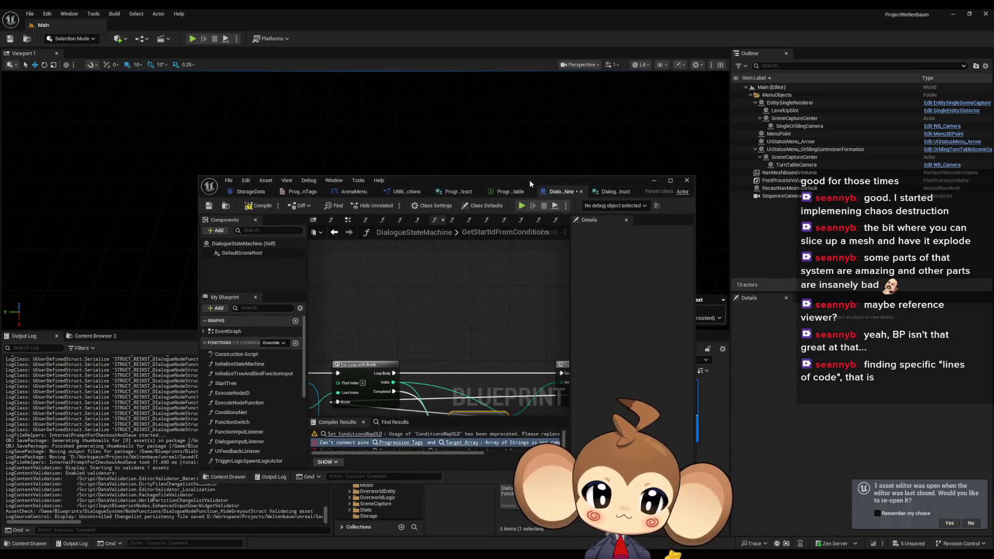
# Maximize the Blueprint editor and review the graph and the edited HideGreyoutStruct
pyautogui.doubleClick(529, 179)
pyautogui.moveTo(405, 232); pyautogui.dragTo(451, 221)
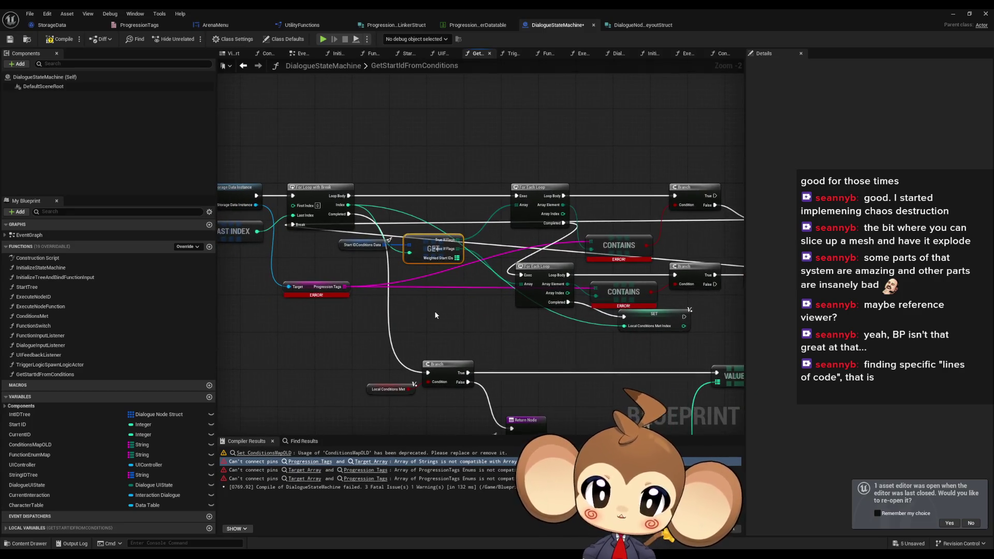
pyautogui.scroll(2, 458, 297)
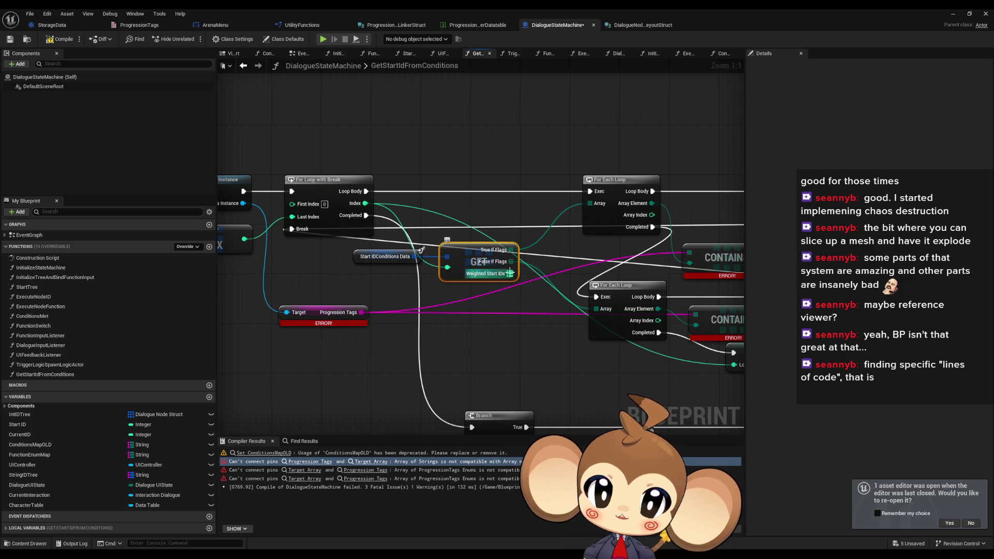
pyautogui.click(627, 25)
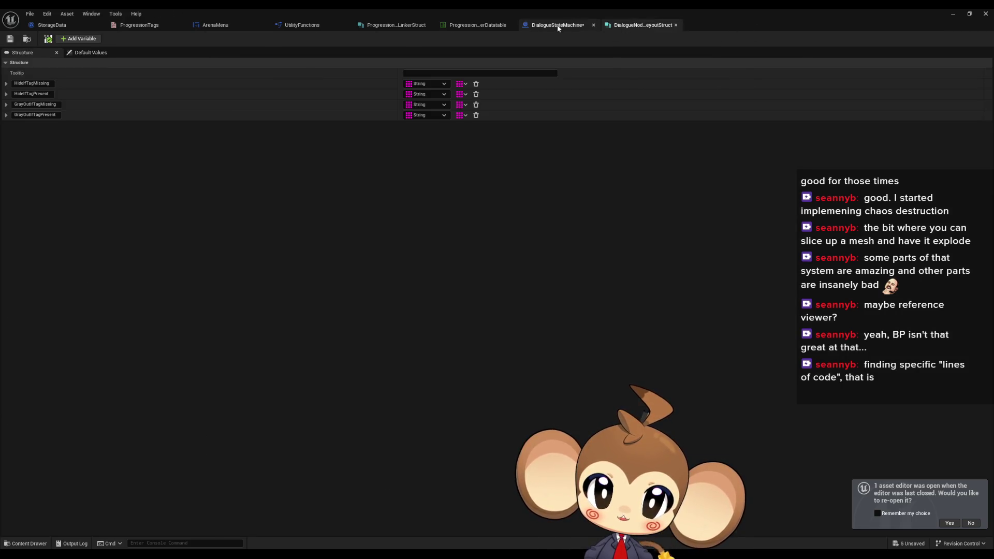
pyautogui.click(559, 25)
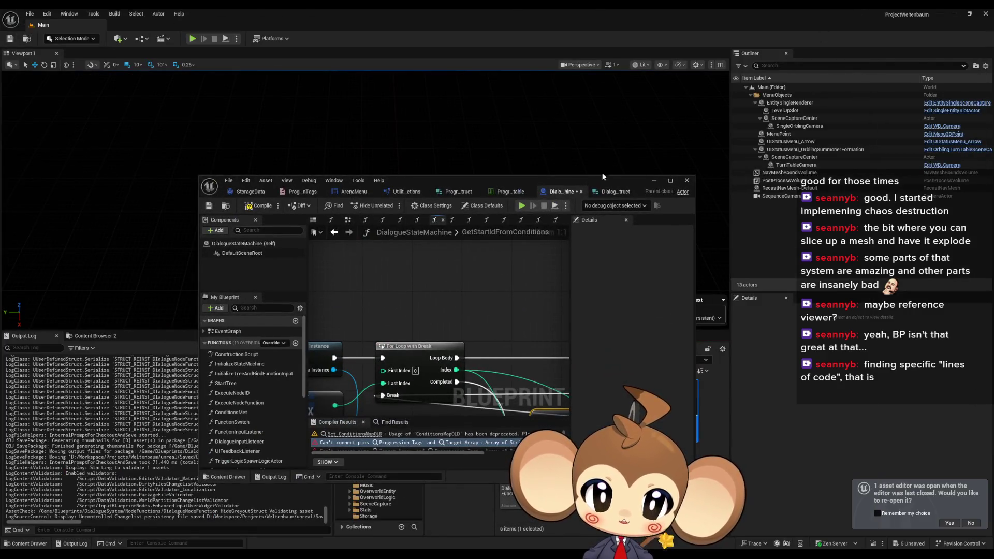
# Move the editor aside and open the DialogueSystem UI folder in the Content Browser
pyautogui.moveTo(602, 176); pyautogui.dragTo(570, 75)
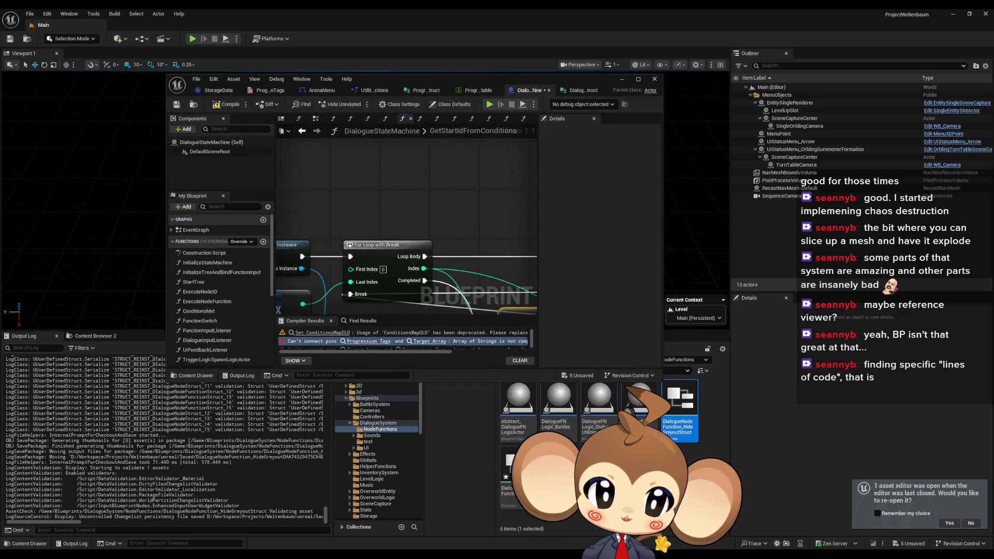
pyautogui.moveTo(527, 78); pyautogui.dragTo(422, 40)
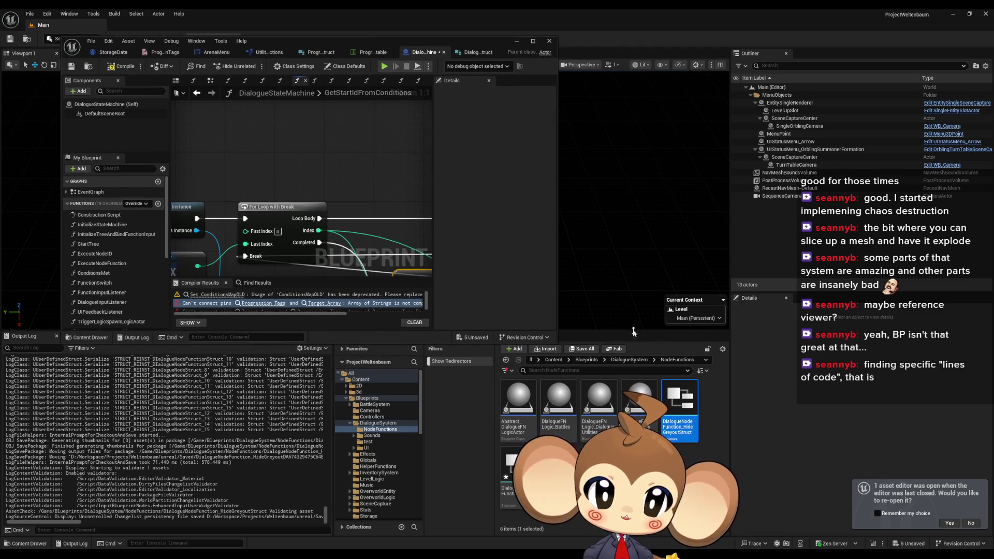
pyautogui.click(626, 361)
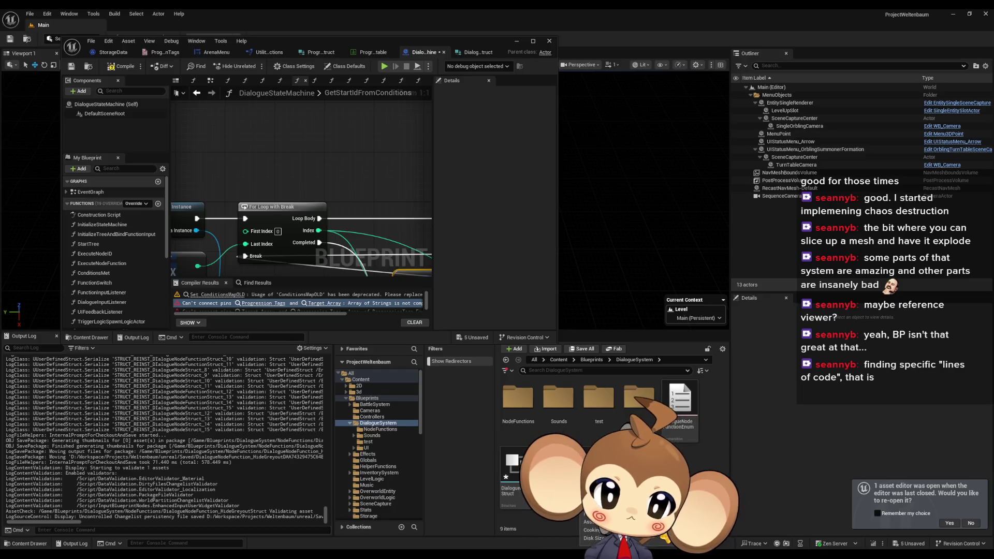
pyautogui.doubleClick(638, 400)
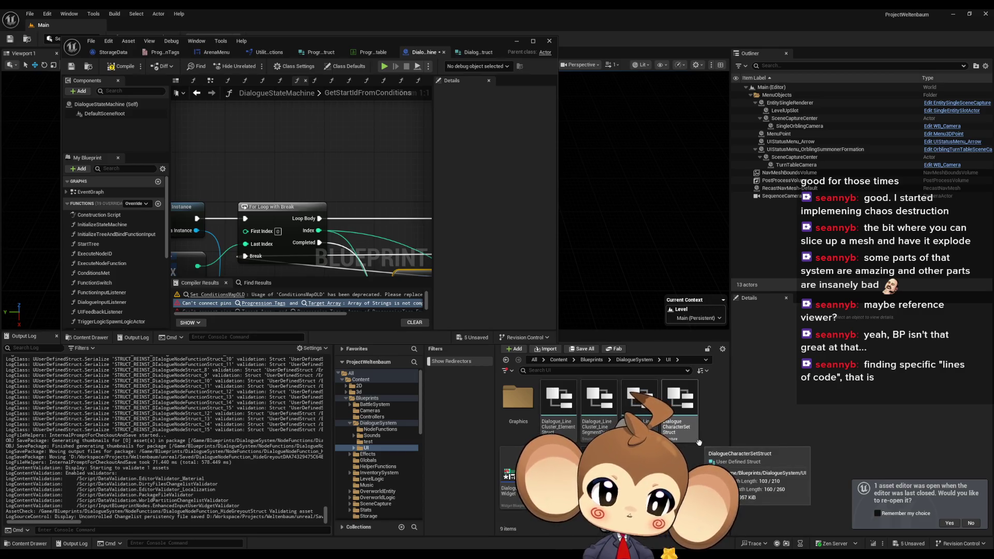
pyautogui.moveTo(262, 234)
pyautogui.mouseDown()
pyautogui.moveTo(338, 190)
pyautogui.moveTo(397, 186)
pyautogui.mouseUp()
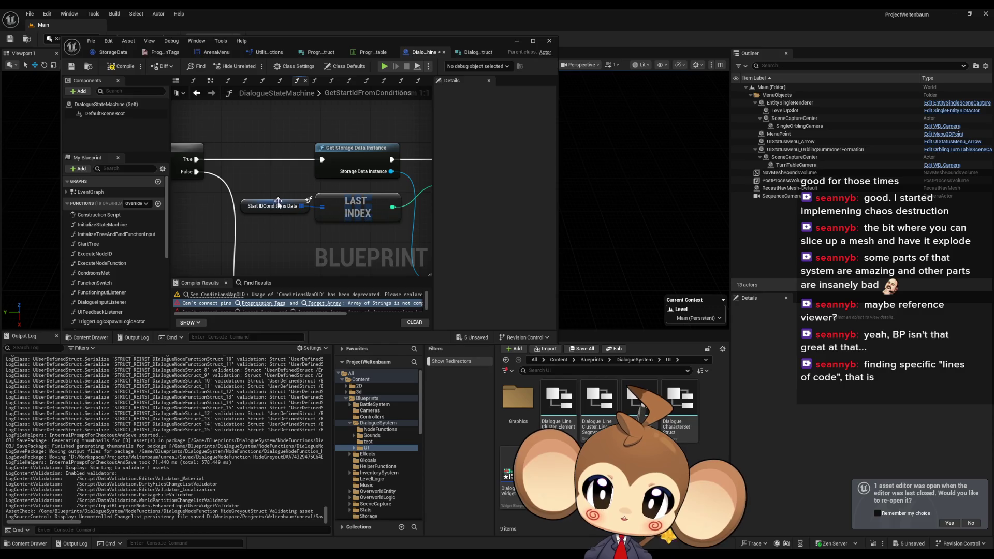
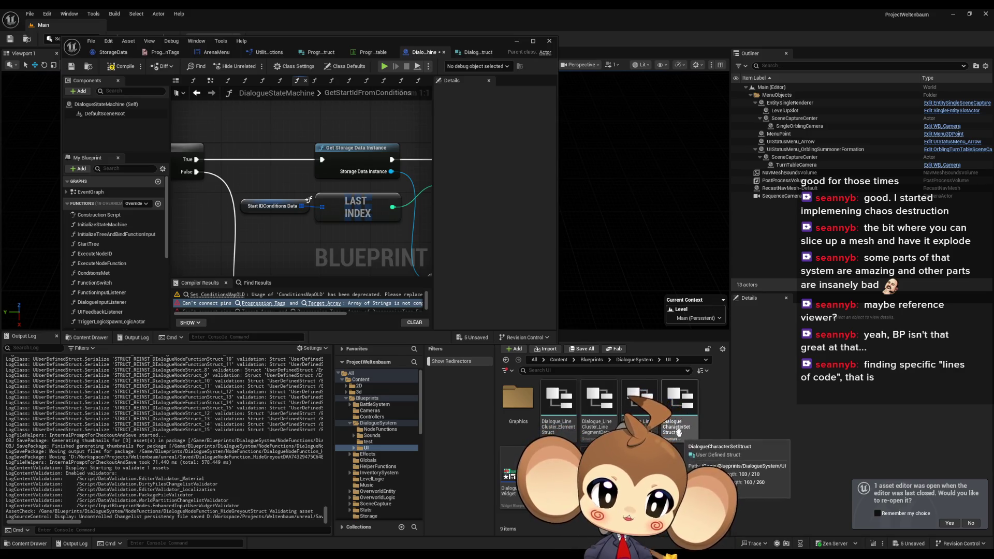
# Change DialogueStartIDConditions' TrueIfFlags and FalseIfFlags types to String and save the struct
pyautogui.click(640, 361)
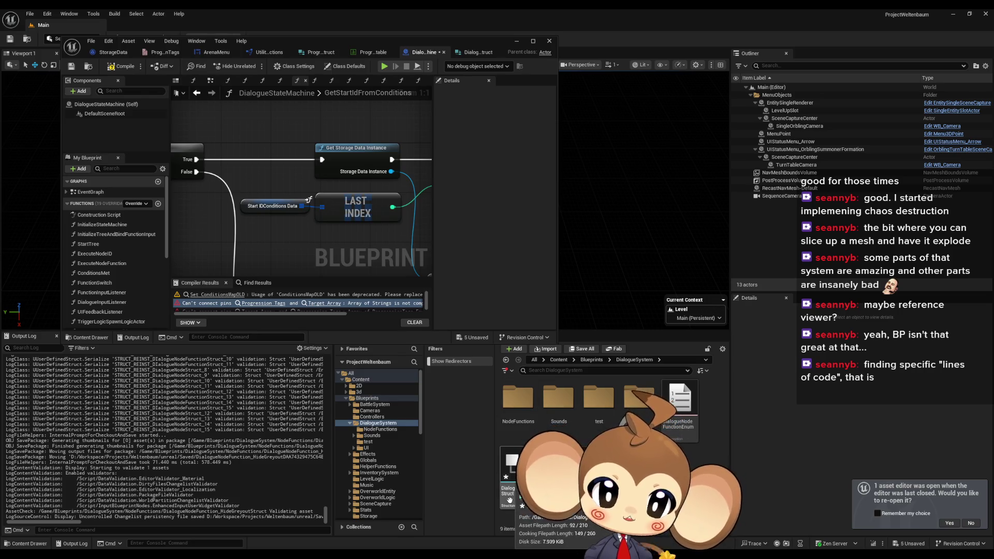
pyautogui.doubleClick(309, 200)
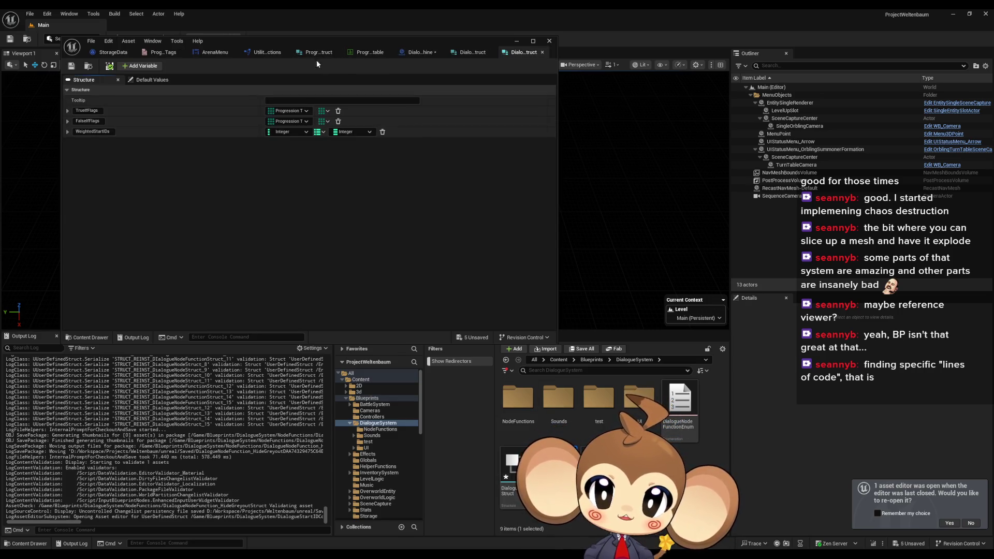
pyautogui.moveTo(318, 44); pyautogui.dragTo(472, 61)
pyautogui.click(443, 129)
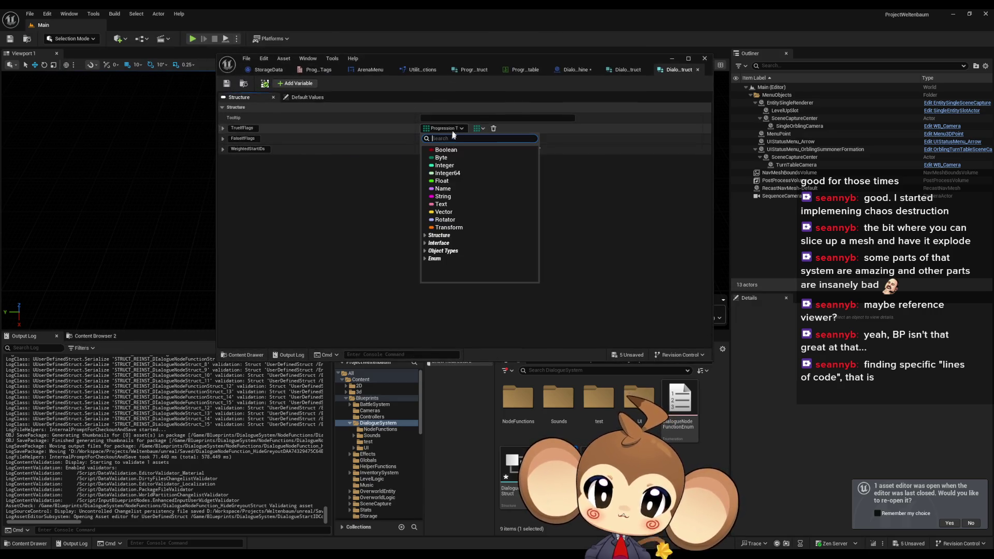
pyautogui.click(443, 196)
pyautogui.click(442, 138)
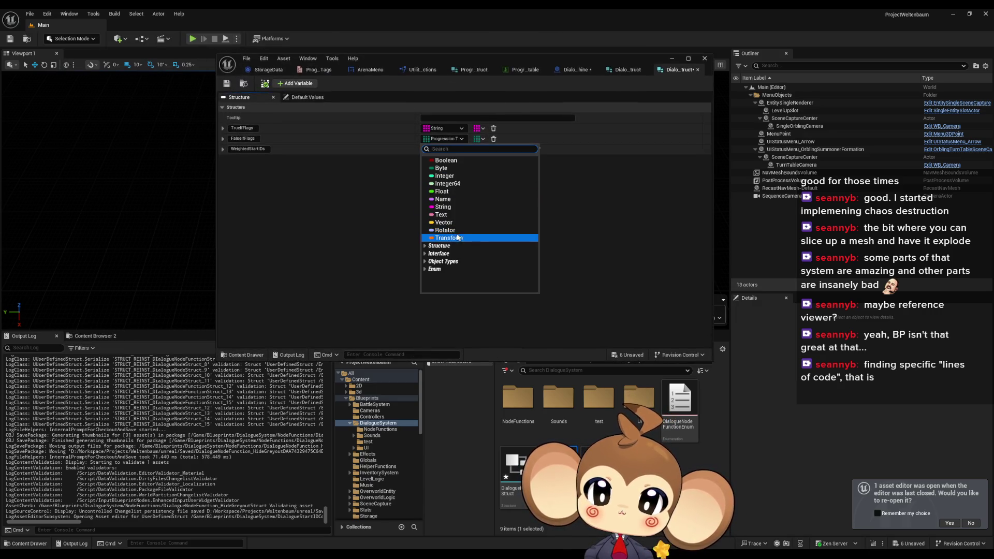
pyautogui.click(443, 207)
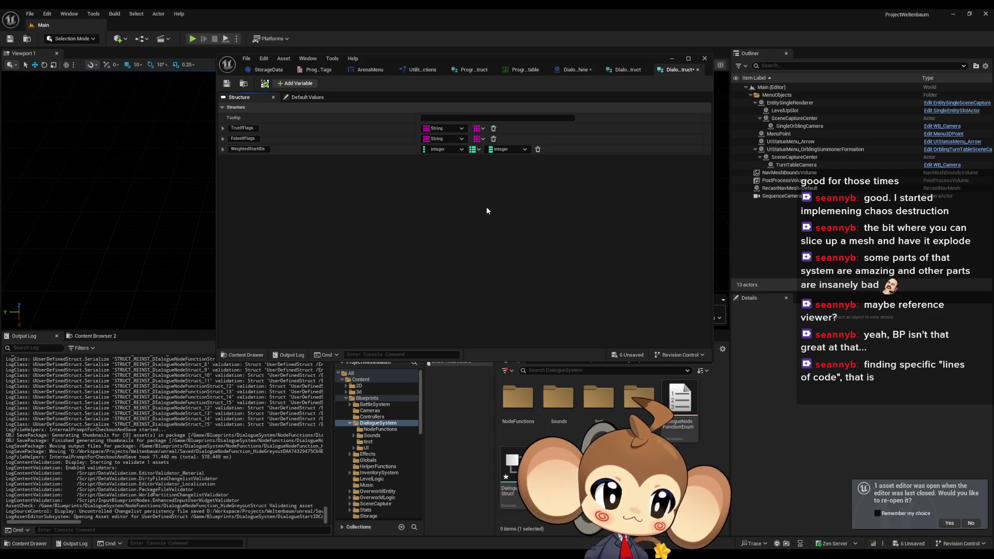
pyautogui.click(226, 85)
pyautogui.click(576, 70)
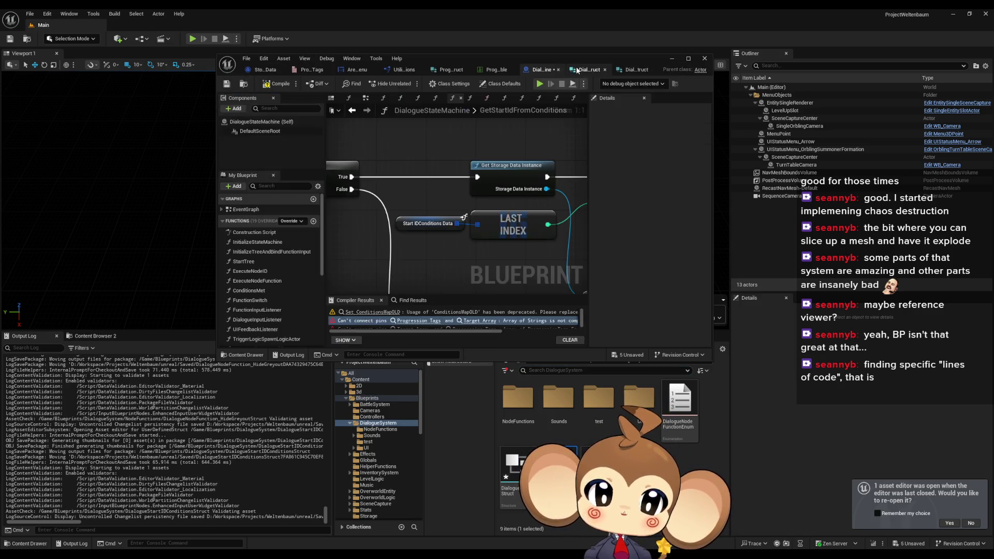
# Add a For Each Loop on the Progression Tags array and run its Loop Body into the Branch
pyautogui.moveTo(444, 210); pyautogui.dragTo(421, 205)
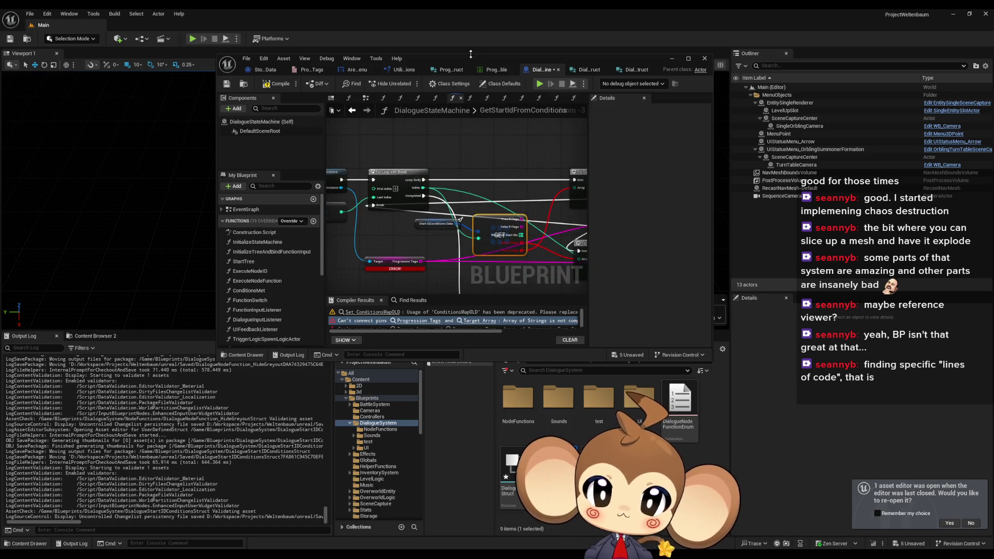
pyautogui.doubleClick(465, 57)
pyautogui.scroll(3, 381, 260)
pyautogui.moveTo(380, 260)
pyautogui.mouseDown()
pyautogui.moveTo(367, 305)
pyautogui.moveTo(382, 298)
pyautogui.moveTo(381, 310)
pyautogui.mouseUp()
pyautogui.moveTo(294, 326); pyautogui.dragTo(337, 284)
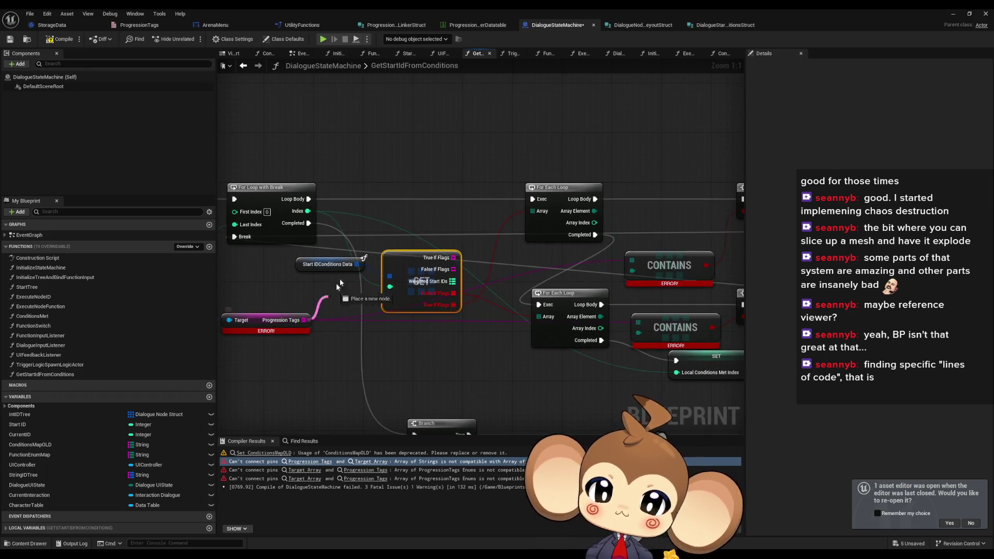
pyautogui.moveTo(450, 119)
pyautogui.mouseDown()
pyautogui.moveTo(356, 201)
pyautogui.moveTo(613, 280)
pyautogui.mouseUp()
pyautogui.write('for each')
pyautogui.press('Return')
pyautogui.moveTo(486, 244)
pyautogui.mouseDown()
pyautogui.moveTo(532, 224)
pyautogui.moveTo(593, 217)
pyautogui.mouseUp()
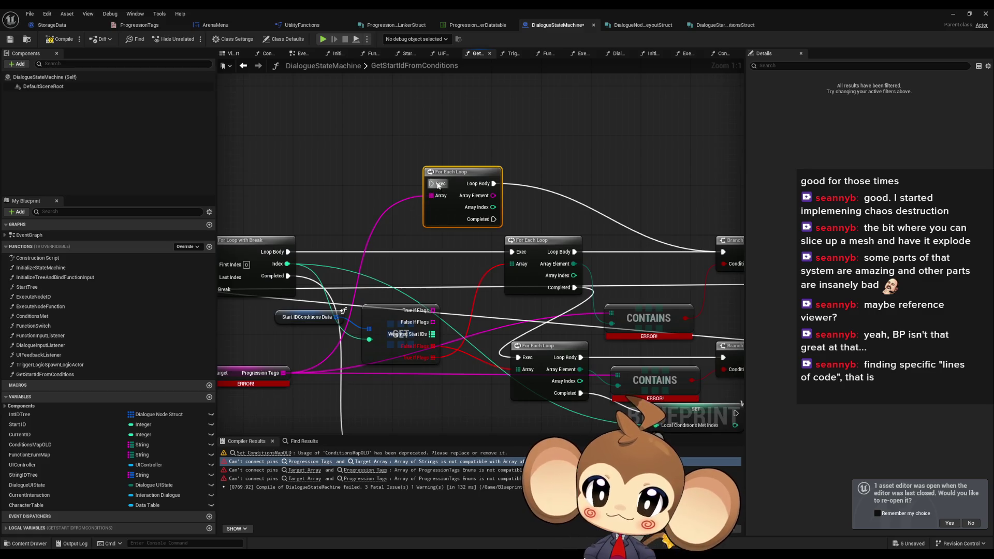
# Add a second For Each Loop from Progression Tags and position it
pyautogui.moveTo(493, 219)
pyautogui.mouseDown()
pyautogui.moveTo(469, 420)
pyautogui.moveTo(459, 412)
pyautogui.mouseUp()
pyautogui.click(314, 361)
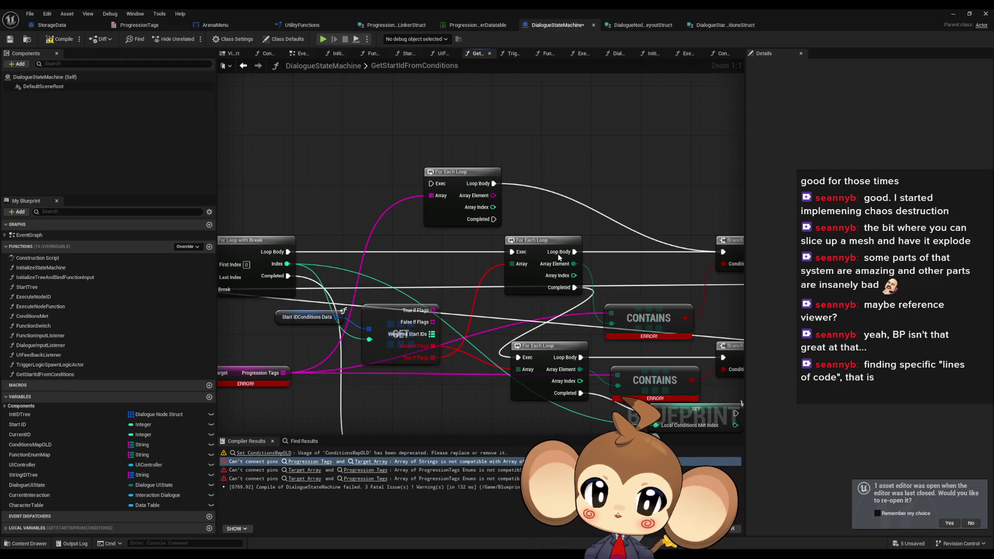
pyautogui.moveTo(283, 373); pyautogui.dragTo(313, 388)
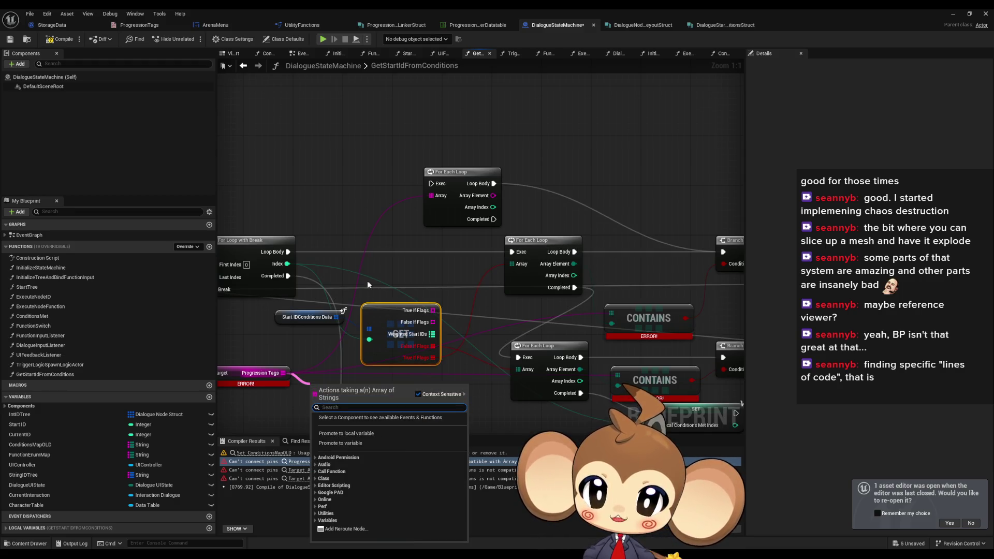
pyautogui.moveTo(368, 285); pyautogui.dragTo(388, 217)
pyautogui.moveTo(303, 305); pyautogui.dragTo(408, 338)
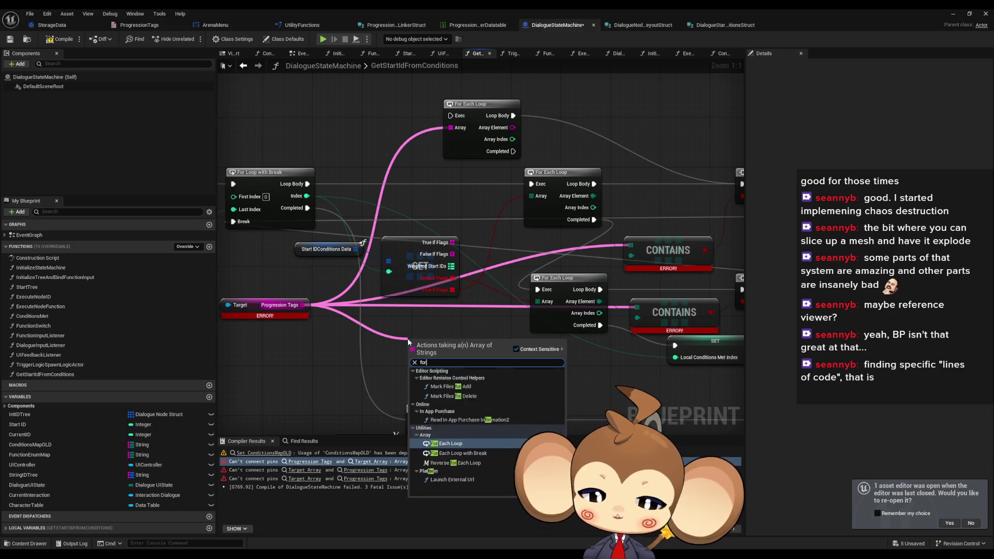
pyautogui.press('Escape')
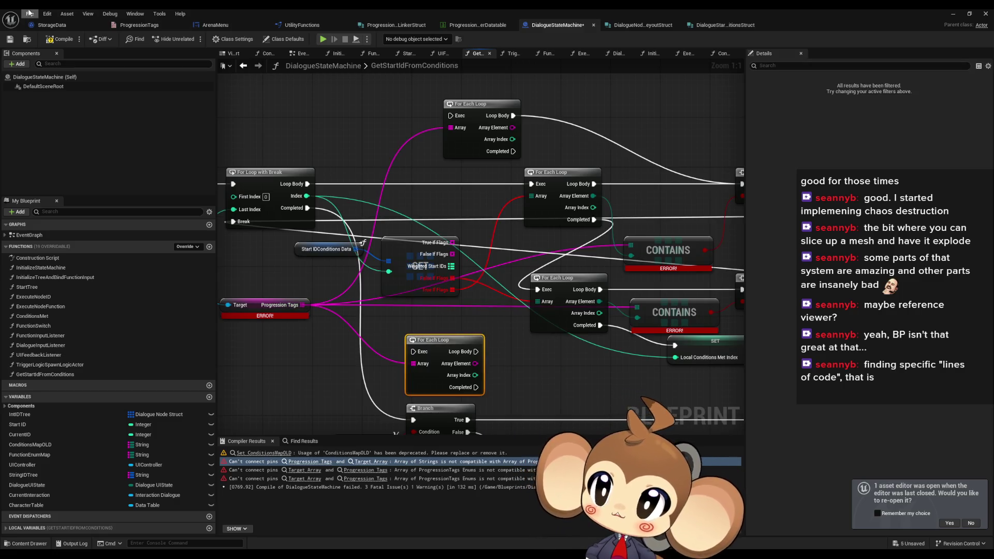
pyautogui.click(29, 12)
pyautogui.press('Escape')
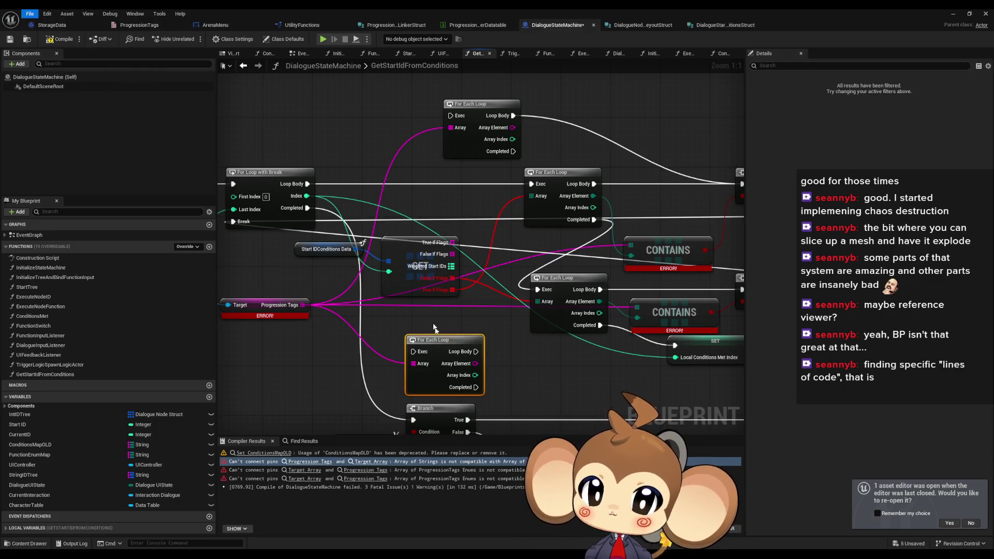
pyautogui.moveTo(391, 330); pyautogui.dragTo(421, 323)
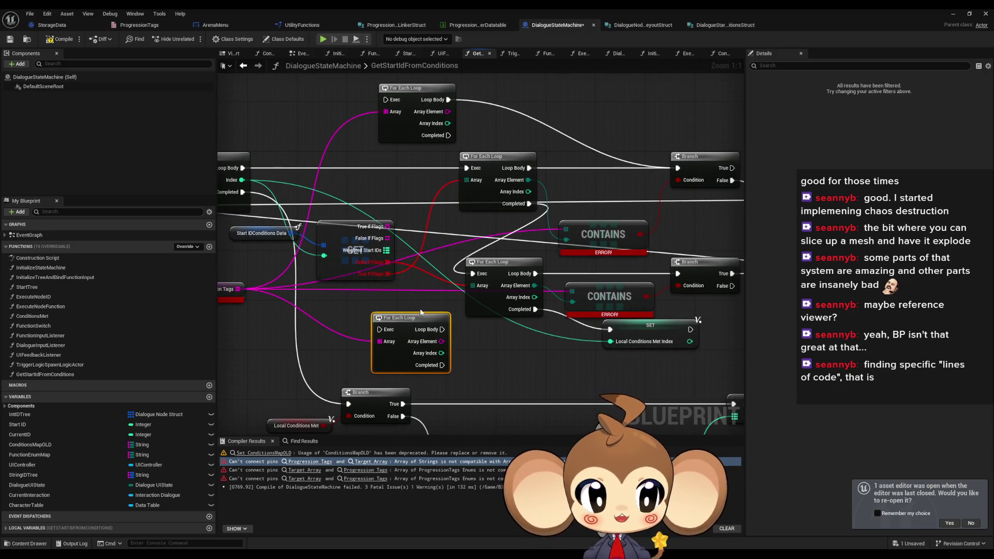
# Connect the loop's Completed output to the Local Conditions Met Index SET node
pyautogui.moveTo(334, 173); pyautogui.dragTo(395, 170)
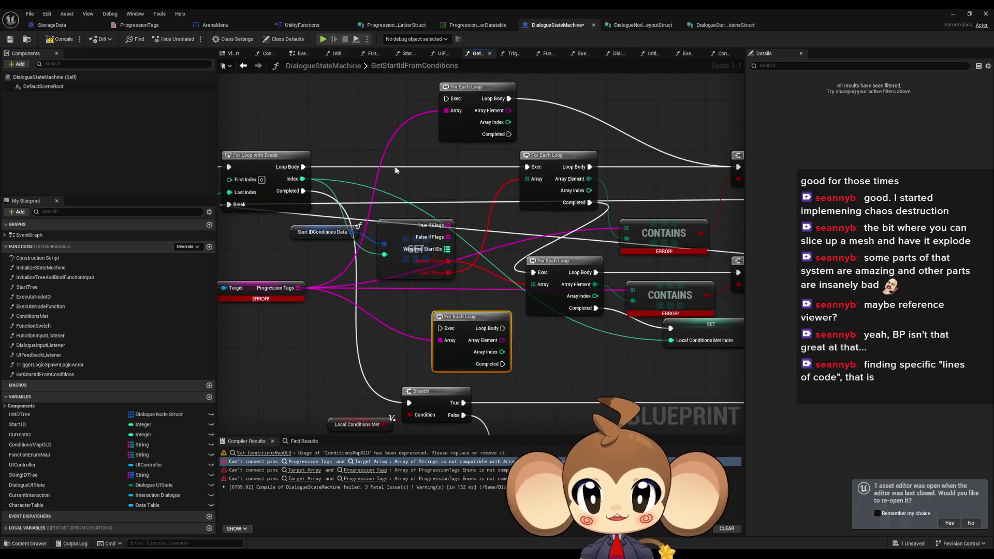
pyautogui.moveTo(432, 128); pyautogui.dragTo(427, 140)
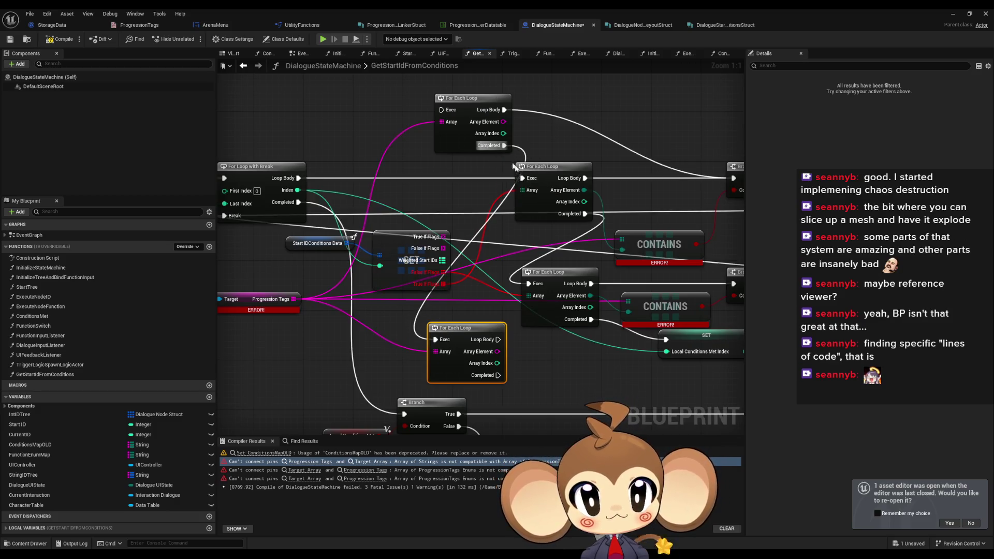
pyautogui.moveTo(463, 298); pyautogui.dragTo(410, 280)
pyautogui.moveTo(353, 341)
pyautogui.mouseDown()
pyautogui.moveTo(492, 324)
pyautogui.moveTo(519, 305)
pyautogui.mouseUp()
pyautogui.moveTo(443, 333)
pyautogui.mouseDown()
pyautogui.moveTo(491, 346)
pyautogui.moveTo(486, 354)
pyautogui.mouseUp()
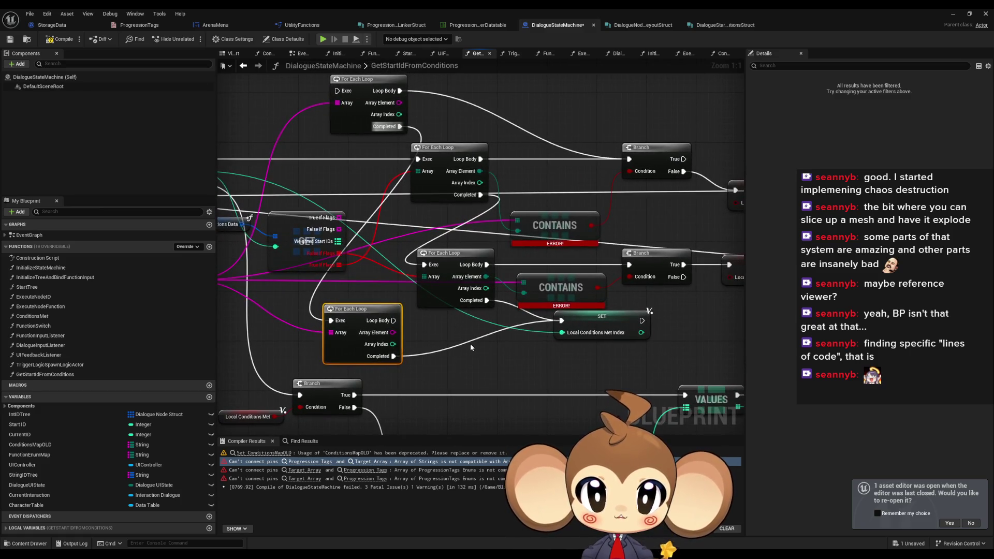
pyautogui.moveTo(331, 332)
pyautogui.mouseDown()
pyautogui.moveTo(227, 332)
pyautogui.moveTo(312, 329)
pyautogui.mouseUp()
# Add a Contains Item node from the loop array, duplicate it, and wire into the top Branch
pyautogui.write('contains')
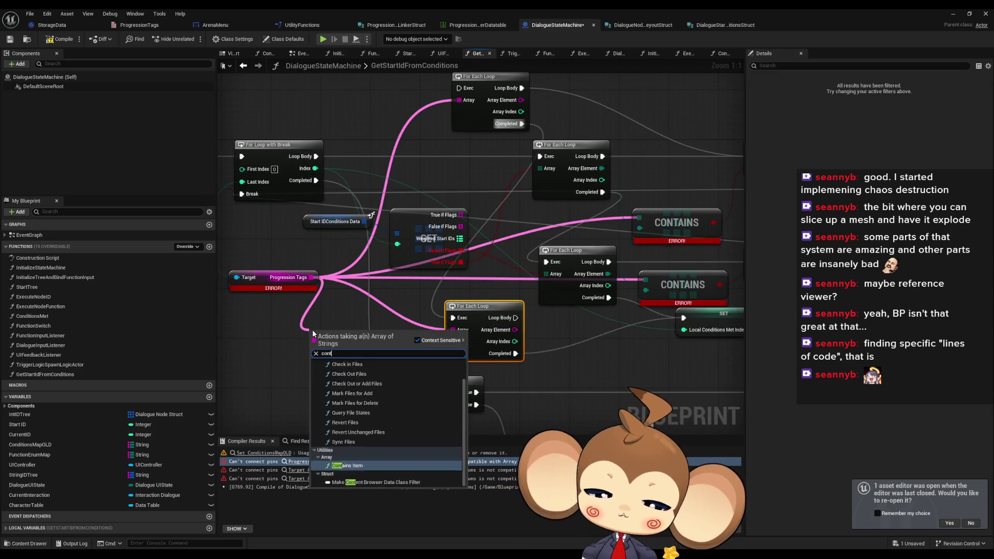
pyautogui.press('Return')
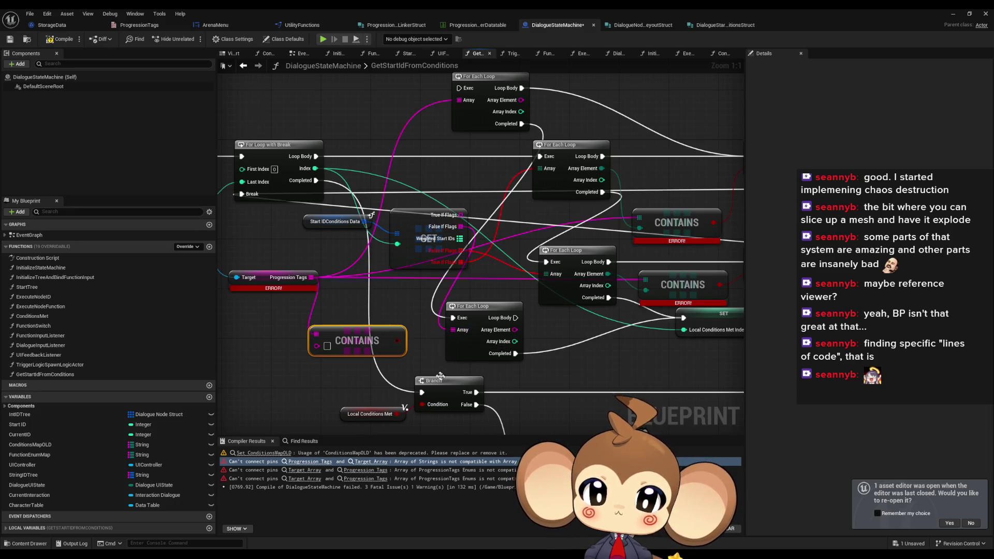
pyautogui.moveTo(355, 330); pyautogui.dragTo(346, 370)
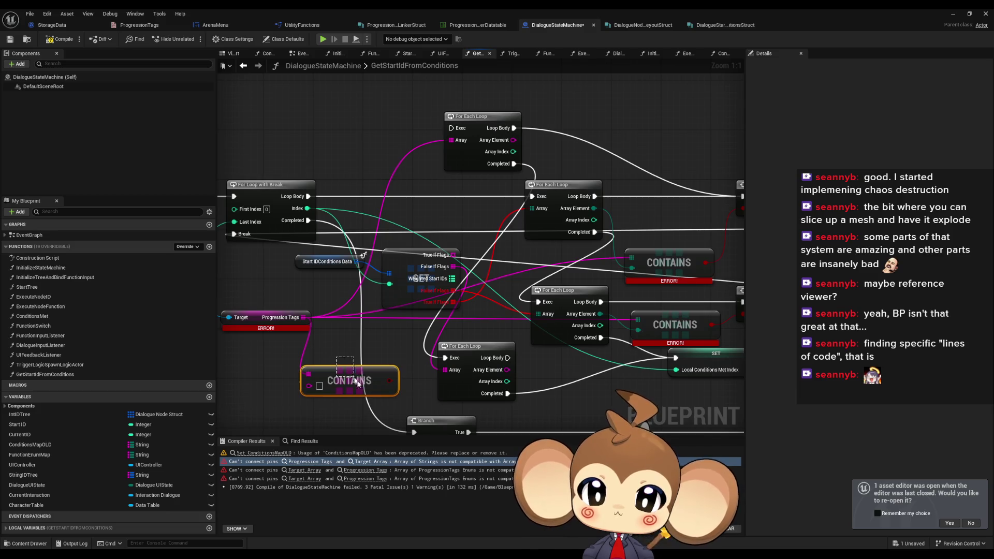
pyautogui.hotkey('ctrl', 'd')
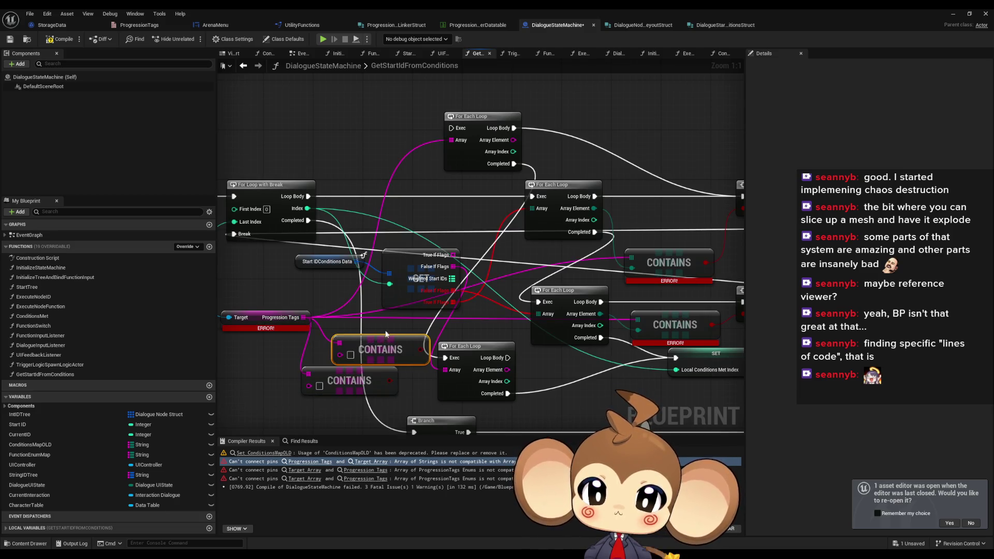
pyautogui.moveTo(455, 256); pyautogui.dragTo(451, 140)
pyautogui.moveTo(497, 162); pyautogui.dragTo(435, 170)
pyautogui.moveTo(419, 139)
pyautogui.mouseDown()
pyautogui.moveTo(466, 101)
pyautogui.moveTo(248, 204)
pyautogui.mouseUp()
pyautogui.moveTo(470, 377)
pyautogui.mouseDown()
pyautogui.moveTo(457, 335)
pyautogui.moveTo(668, 270)
pyautogui.mouseUp()
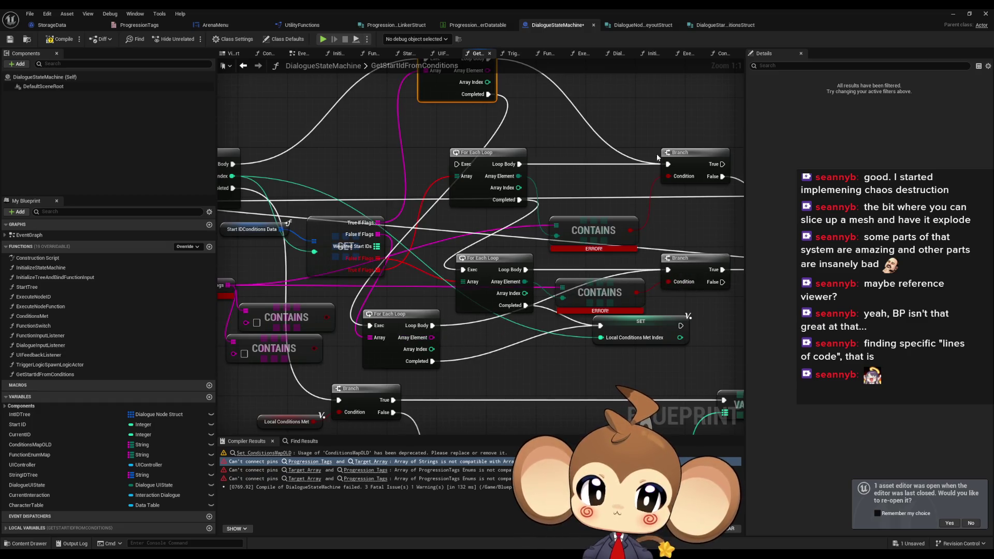
pyautogui.moveTo(668, 163); pyautogui.dragTo(668, 162)
pyautogui.moveTo(489, 250)
pyautogui.mouseDown()
pyautogui.moveTo(479, 306)
pyautogui.moveTo(472, 269)
pyautogui.mouseUp()
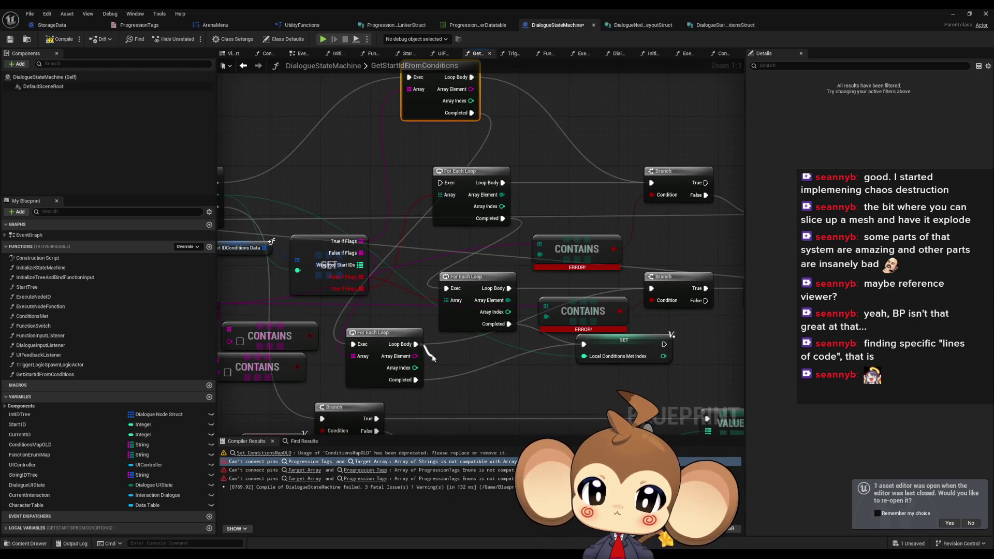
# Place one CONTAINS node beside each of the upper and lower For Each Loops
pyautogui.moveTo(388, 337); pyautogui.dragTo(518, 351)
pyautogui.moveTo(332, 361)
pyautogui.mouseDown()
pyautogui.moveTo(425, 395)
pyautogui.moveTo(570, 374)
pyautogui.mouseUp()
pyautogui.moveTo(317, 328)
pyautogui.mouseDown()
pyautogui.moveTo(617, 86)
pyautogui.moveTo(598, 137)
pyautogui.moveTo(689, 224)
pyautogui.moveTo(638, 143)
pyautogui.mouseUp()
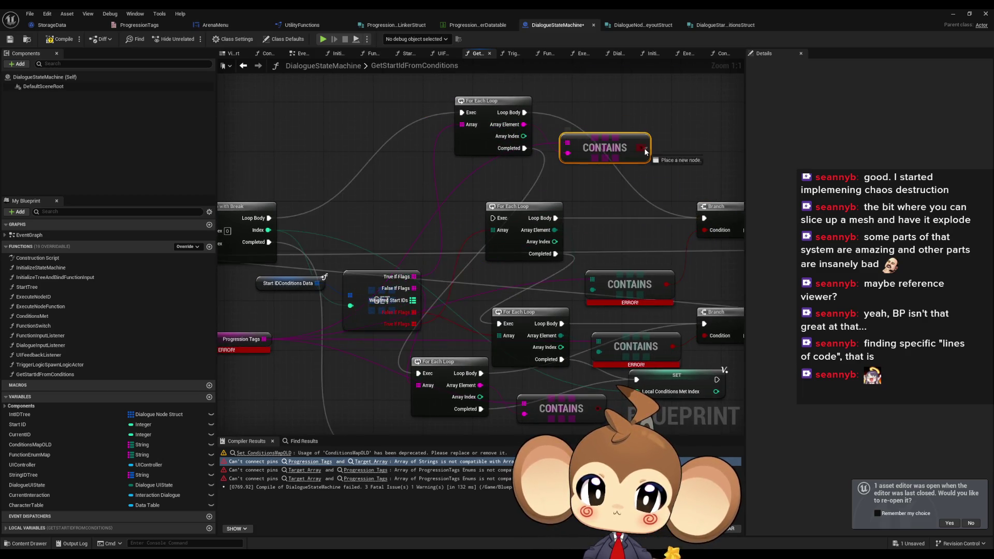
pyautogui.moveTo(692, 331); pyautogui.dragTo(665, 304)
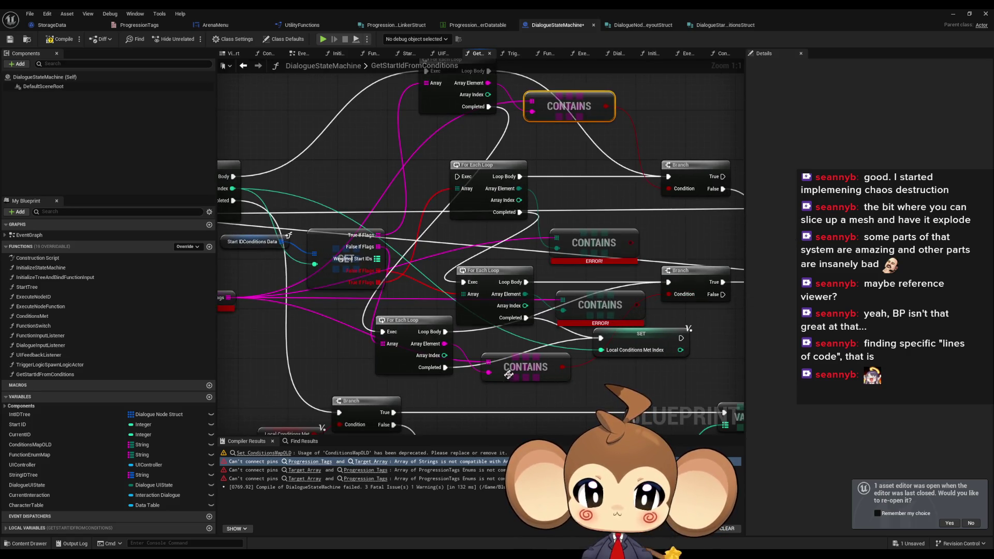
pyautogui.moveTo(535, 355)
pyautogui.mouseDown()
pyautogui.moveTo(482, 356)
pyautogui.moveTo(482, 377)
pyautogui.mouseUp()
pyautogui.moveTo(481, 200)
pyautogui.mouseDown()
pyautogui.moveTo(279, 203)
pyautogui.moveTo(381, 90)
pyautogui.moveTo(366, 122)
pyautogui.moveTo(361, 183)
pyautogui.moveTo(347, 184)
pyautogui.mouseUp()
# Delete the extra For Each Loop and both old Hub1Reached CONTAINS nodes
pyautogui.press('Delete')
pyautogui.moveTo(426, 307)
pyautogui.mouseDown()
pyautogui.moveTo(388, 341)
pyautogui.moveTo(342, 356)
pyautogui.mouseUp()
pyautogui.press('Delete')
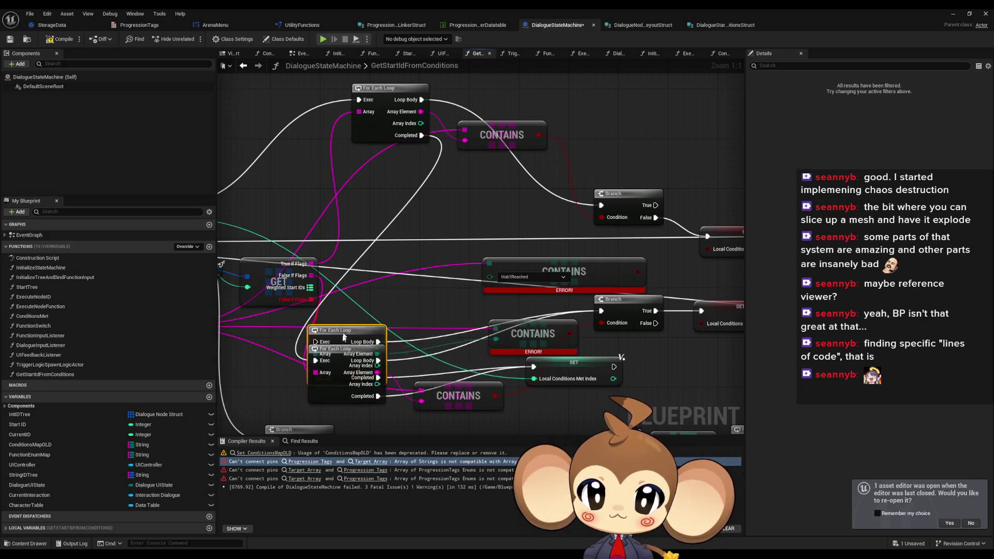
pyautogui.moveTo(343, 353)
pyautogui.mouseDown()
pyautogui.moveTo(425, 284)
pyautogui.moveTo(547, 323)
pyautogui.mouseUp()
pyautogui.press('Delete')
pyautogui.click(544, 289)
pyautogui.press('Delete')
# Tidy the loops and CONTAINS nodes next to each Array Element, then compile
pyautogui.moveTo(351, 352)
pyautogui.mouseDown()
pyautogui.moveTo(440, 296)
pyautogui.moveTo(458, 310)
pyautogui.moveTo(453, 302)
pyautogui.mouseUp()
pyautogui.moveTo(460, 407)
pyautogui.mouseDown()
pyautogui.moveTo(540, 345)
pyautogui.moveTo(546, 352)
pyautogui.moveTo(540, 346)
pyautogui.mouseUp()
pyautogui.moveTo(454, 303); pyautogui.dragTo(434, 303)
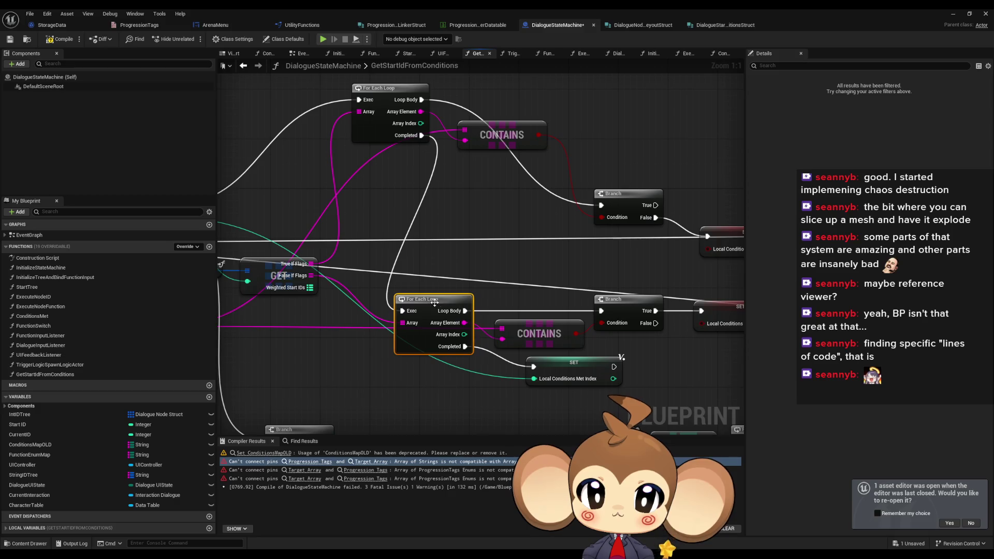
pyautogui.moveTo(527, 331); pyautogui.dragTo(521, 331)
pyautogui.click(415, 153)
pyautogui.moveTo(395, 94)
pyautogui.mouseDown()
pyautogui.moveTo(389, 124)
pyautogui.moveTo(437, 176)
pyautogui.moveTo(438, 199)
pyautogui.mouseUp()
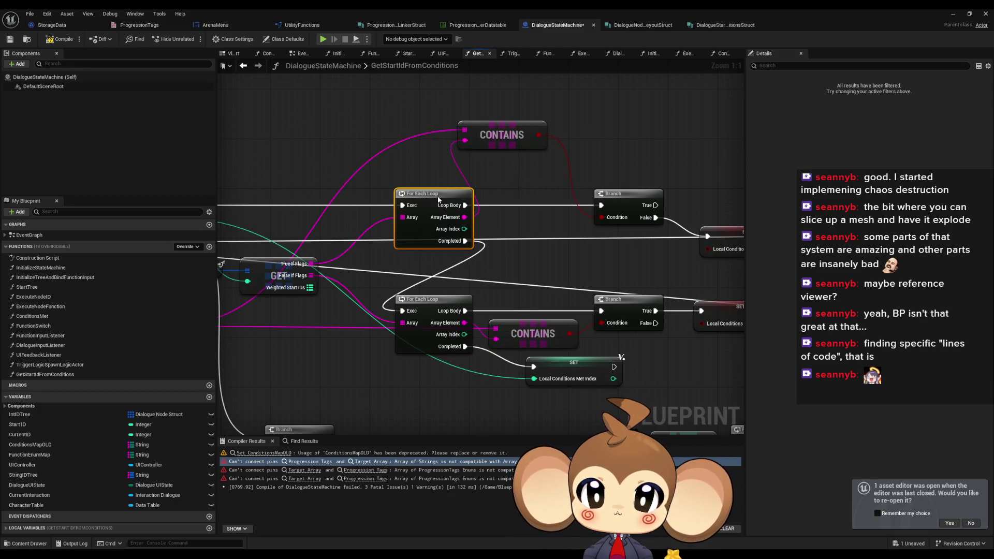
pyautogui.moveTo(497, 137)
pyautogui.mouseDown()
pyautogui.moveTo(524, 216)
pyautogui.moveTo(541, 224)
pyautogui.moveTo(371, 339)
pyautogui.mouseUp()
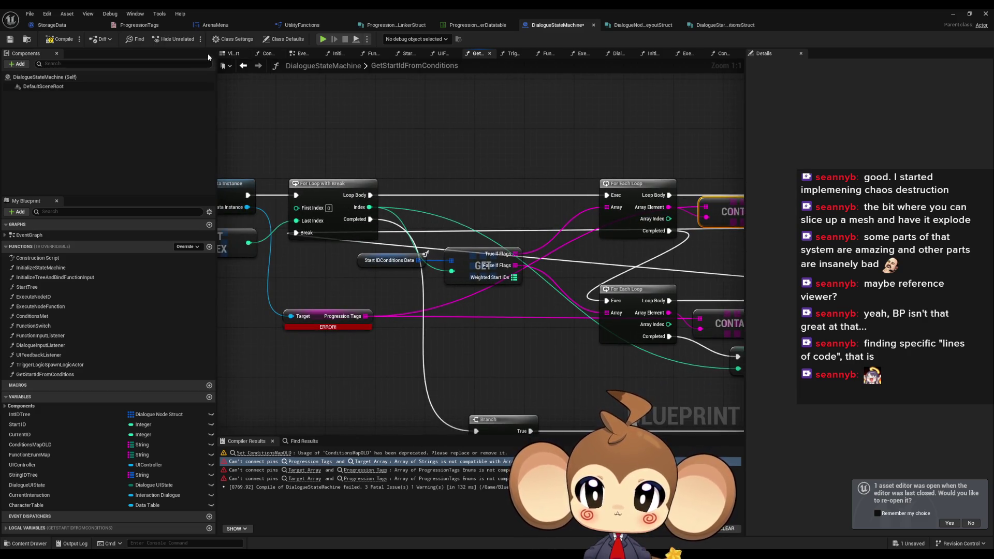
pyautogui.click(61, 38)
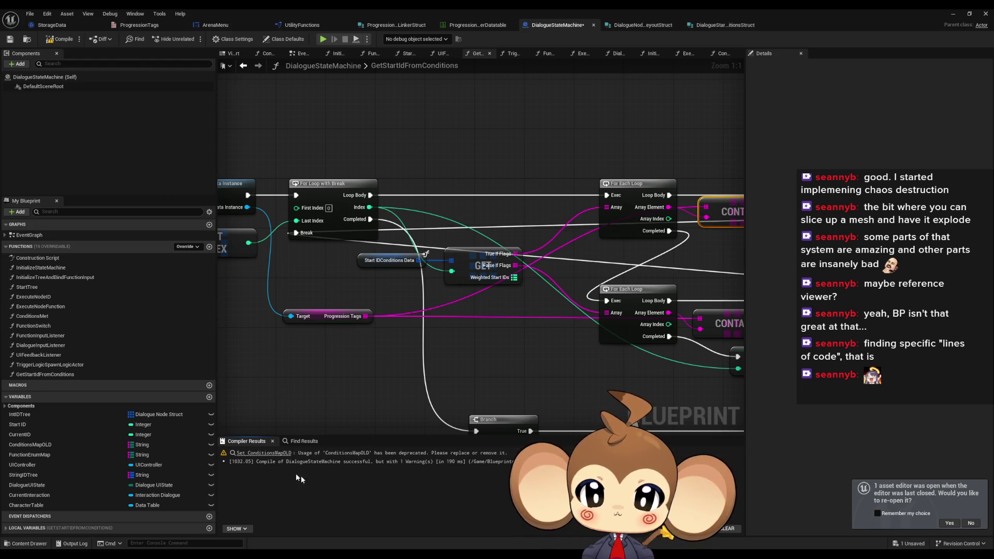
# Pan to the GetStartIdFromConditions loop start and restore the Blueprint editor to a floating window
pyautogui.scroll(-4, 284, 301)
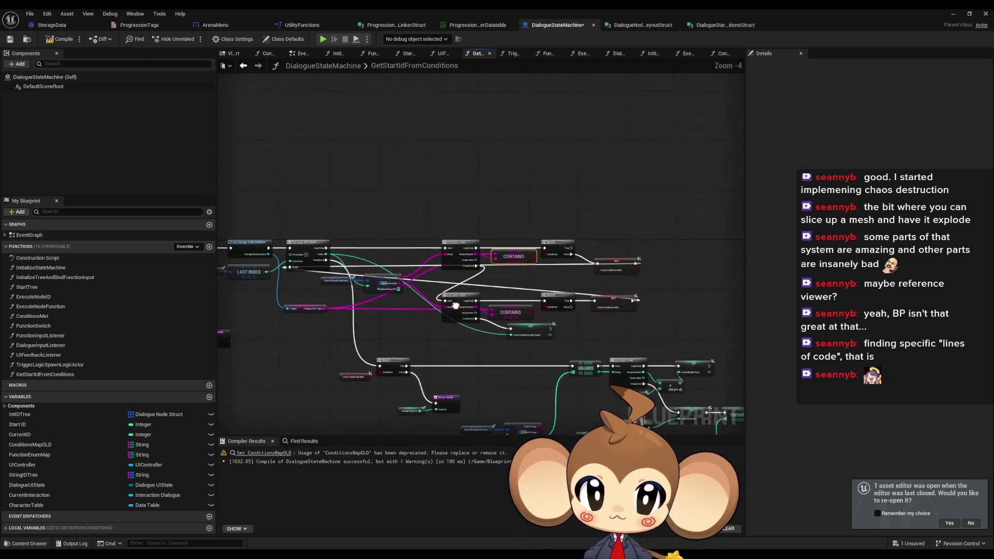
pyautogui.scroll(3, 456, 306)
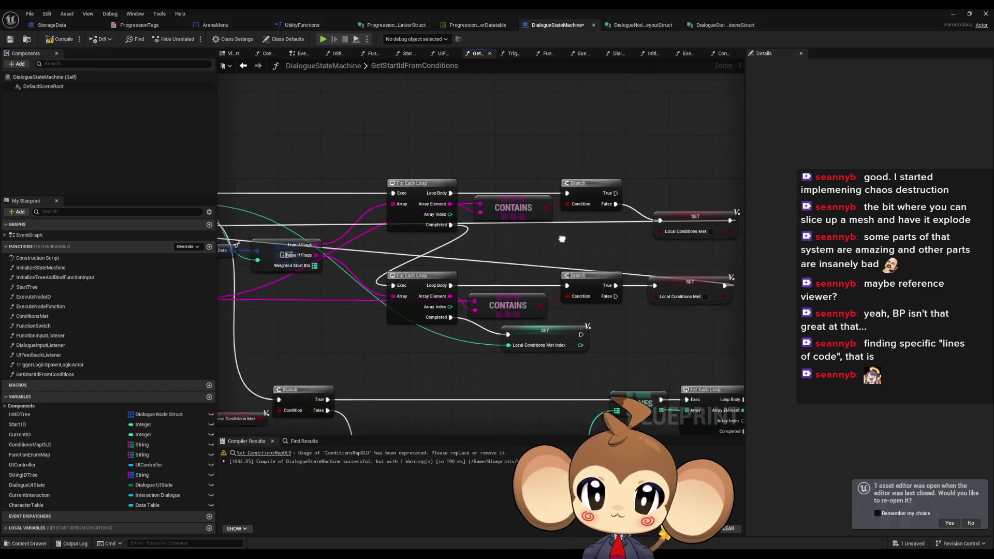
pyautogui.moveTo(562, 239); pyautogui.dragTo(765, 254)
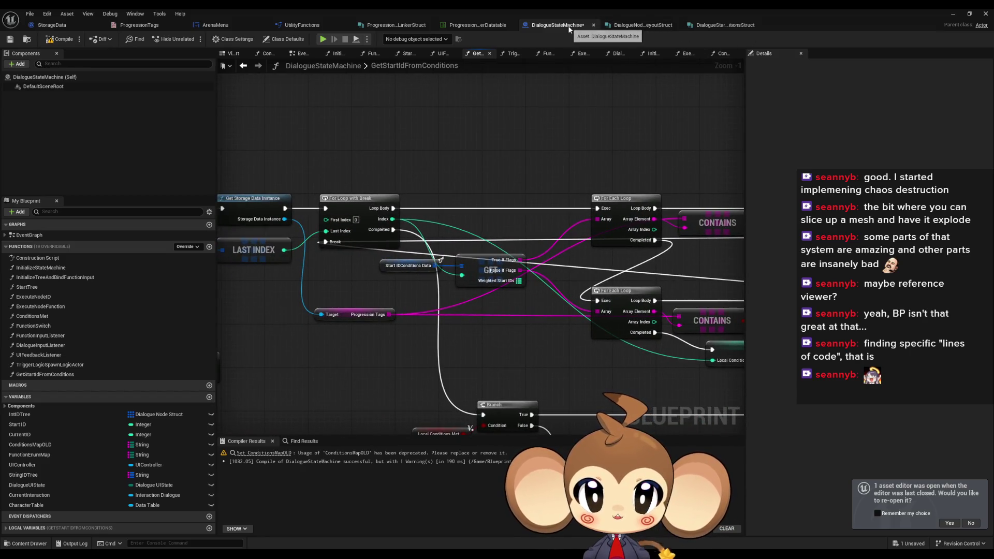
pyautogui.doubleClick(298, 26)
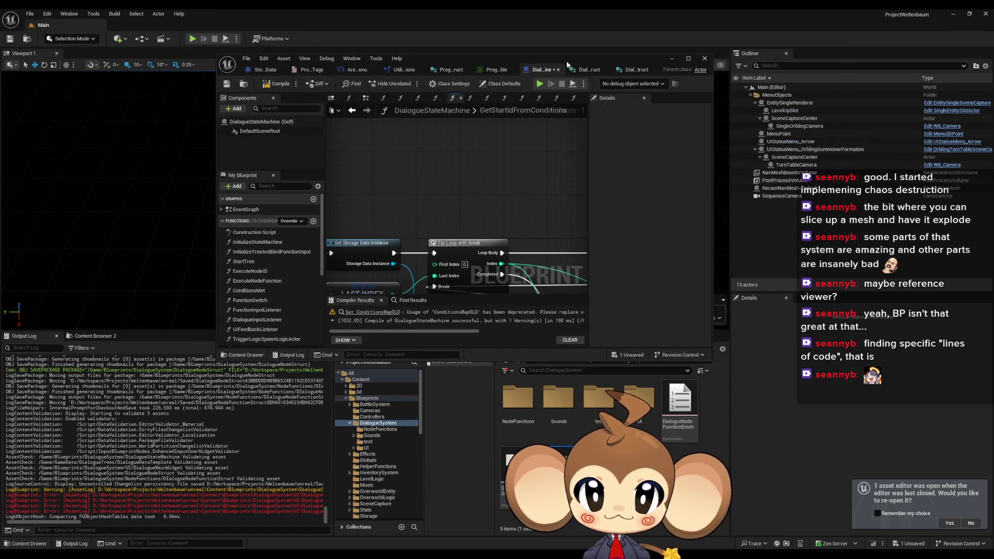
# Add a 'DialogueStateMachine needs refactor' comment in the IssueBoard blueprint and maximize its editor
pyautogui.moveTo(567, 63); pyautogui.dragTo(559, 37)
pyautogui.scroll(-2, 621, 435)
pyautogui.doubleClick(618, 435)
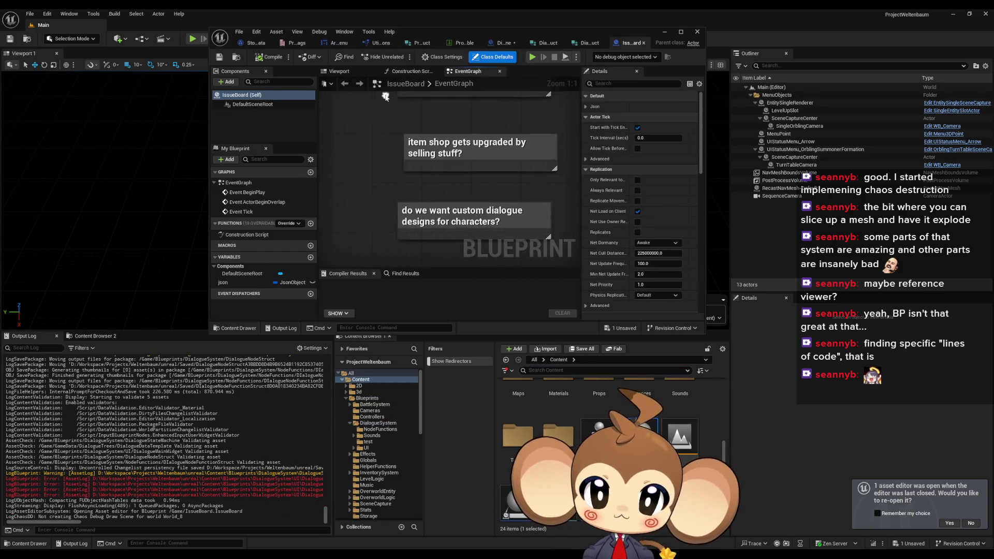
pyautogui.scroll(-2, 421, 190)
pyautogui.write('c')
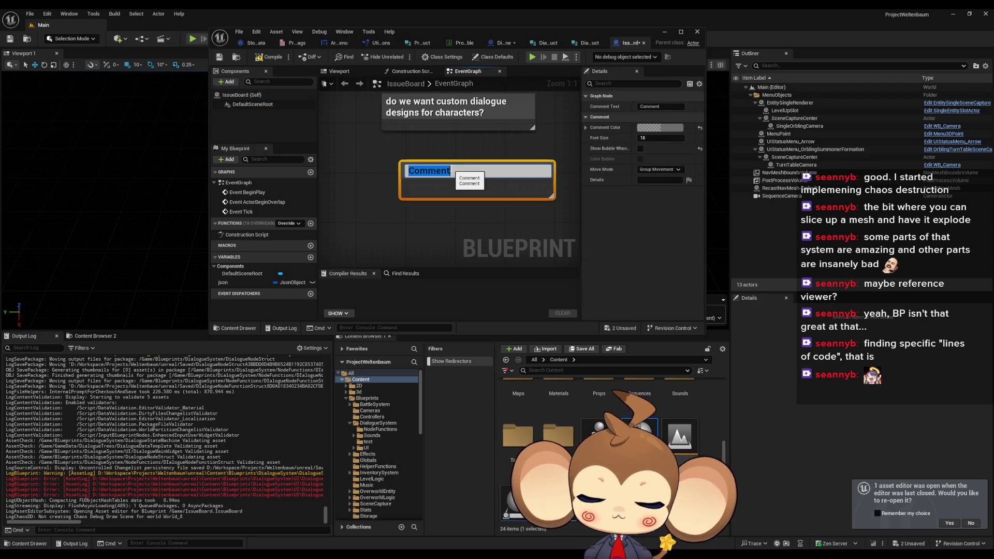
pyautogui.write('DialogueSta')
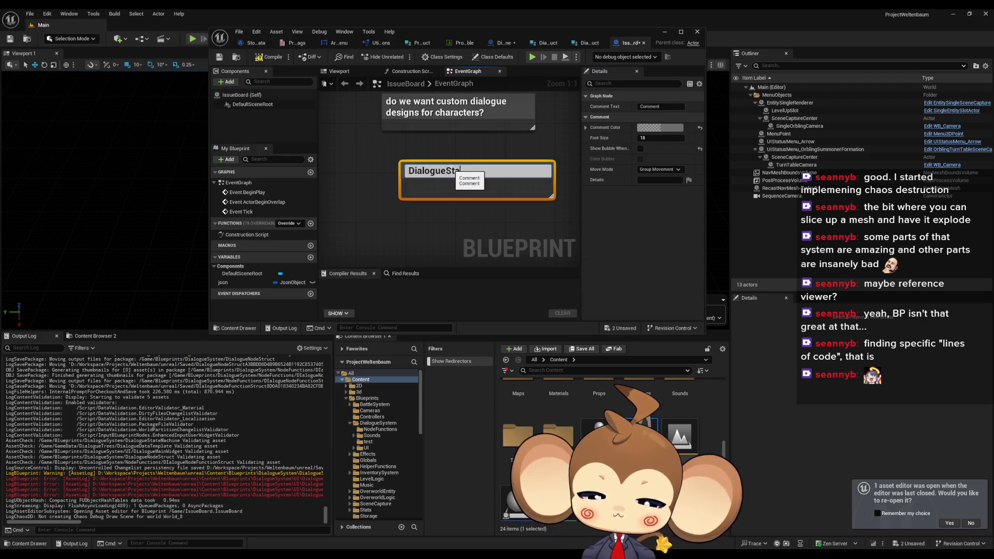
pyautogui.write('Machine needsrefactor')
pyautogui.press('Return')
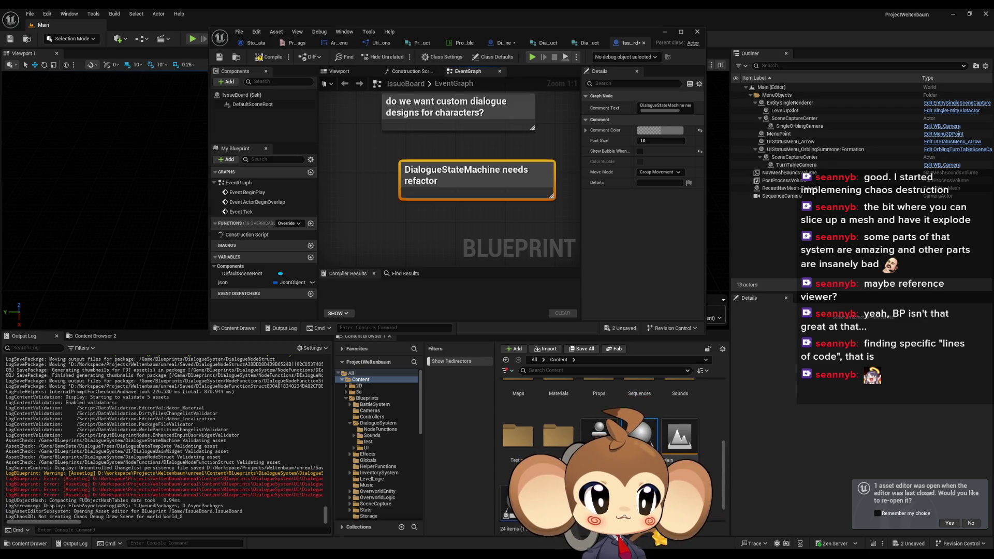
pyautogui.click(454, 238)
pyautogui.scroll(-1, 454, 237)
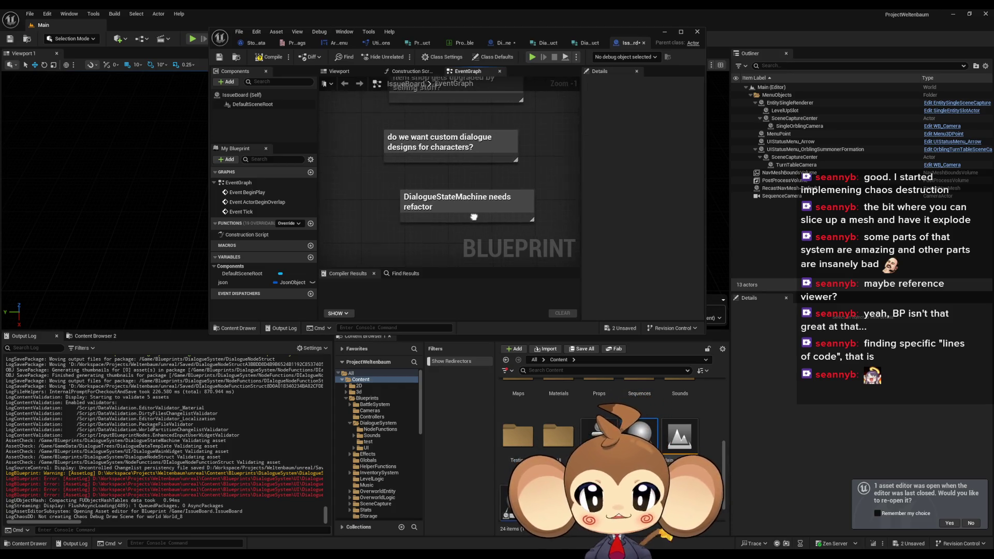
pyautogui.moveTo(489, 31); pyautogui.dragTo(480, 95)
pyautogui.doubleClick(479, 94)
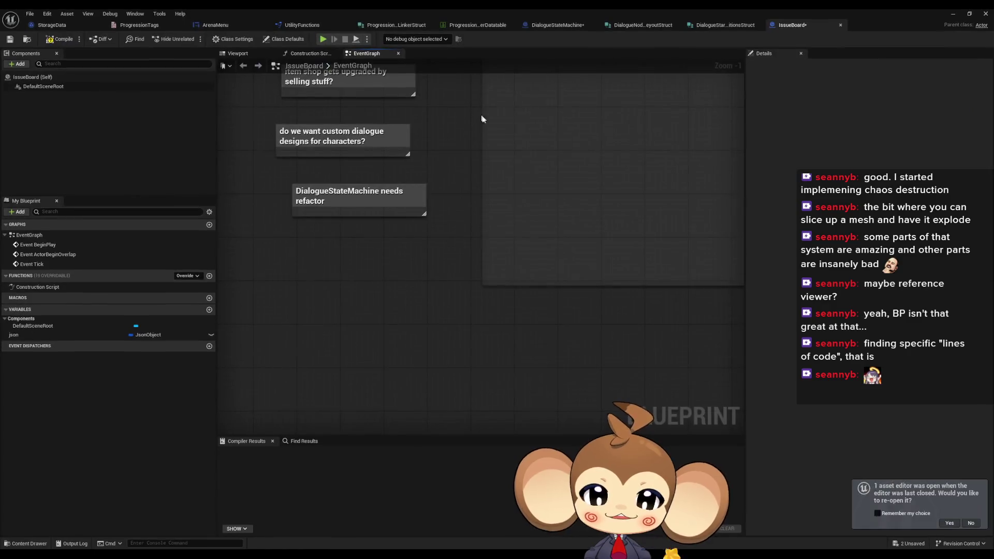
pyautogui.click(719, 26)
# Recompile DialogueStateMachine and jump to the Set ConditionsMapOLD usage from Compiler Results
pyautogui.click(642, 25)
pyautogui.click(564, 25)
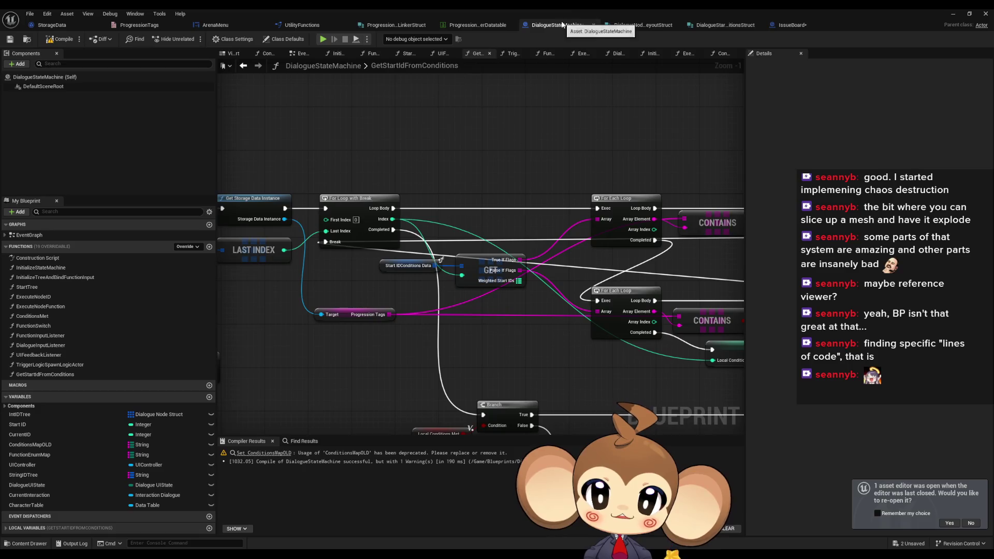
pyautogui.click(53, 38)
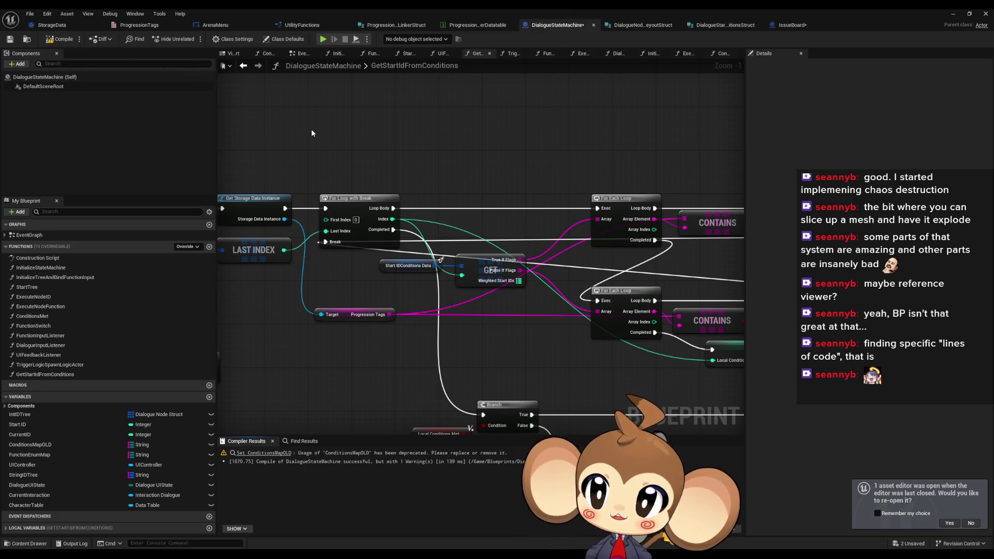
pyautogui.scroll(-3, 411, 165)
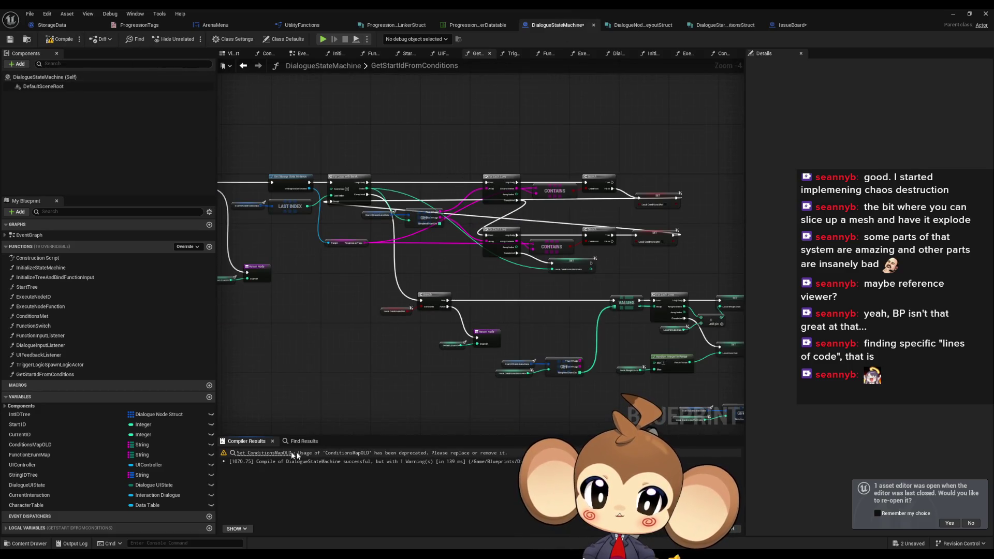
pyautogui.click(264, 453)
pyautogui.scroll(-2, 486, 268)
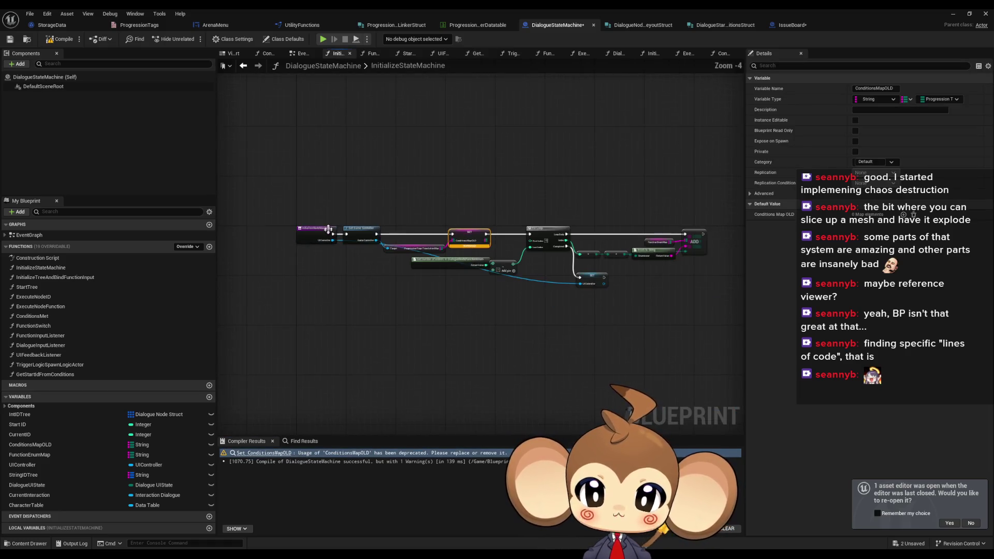
pyautogui.scroll(2, 417, 258)
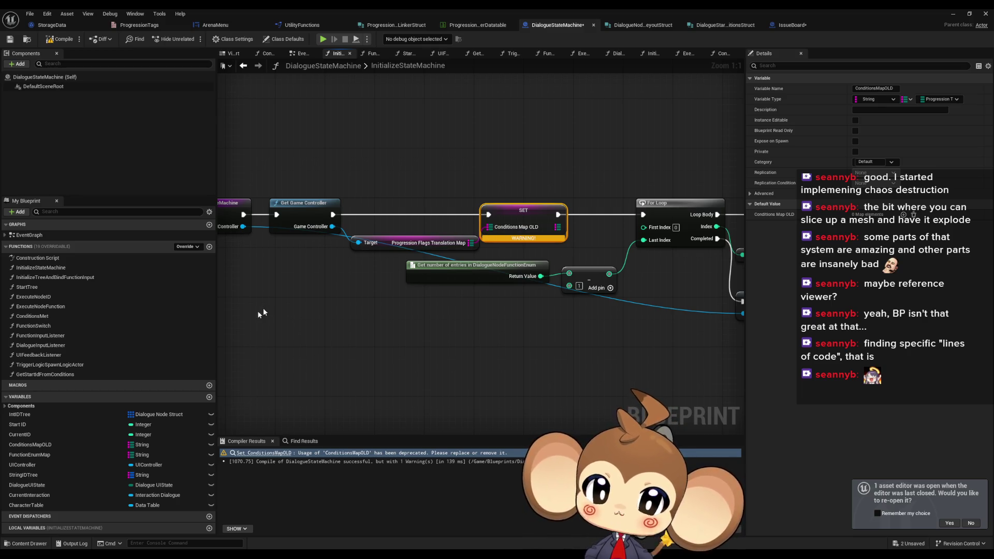
pyautogui.click(310, 230)
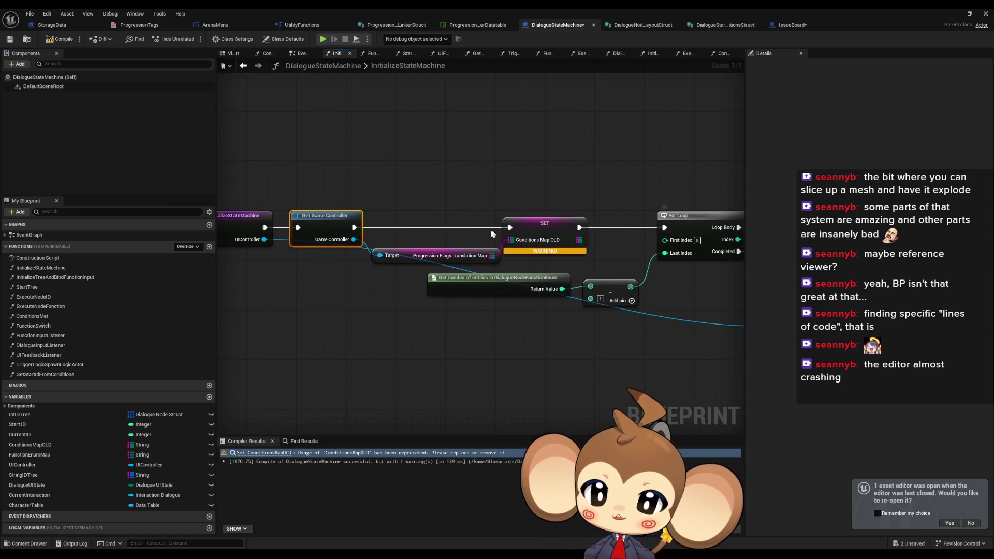
pyautogui.moveTo(495, 234); pyautogui.dragTo(529, 228)
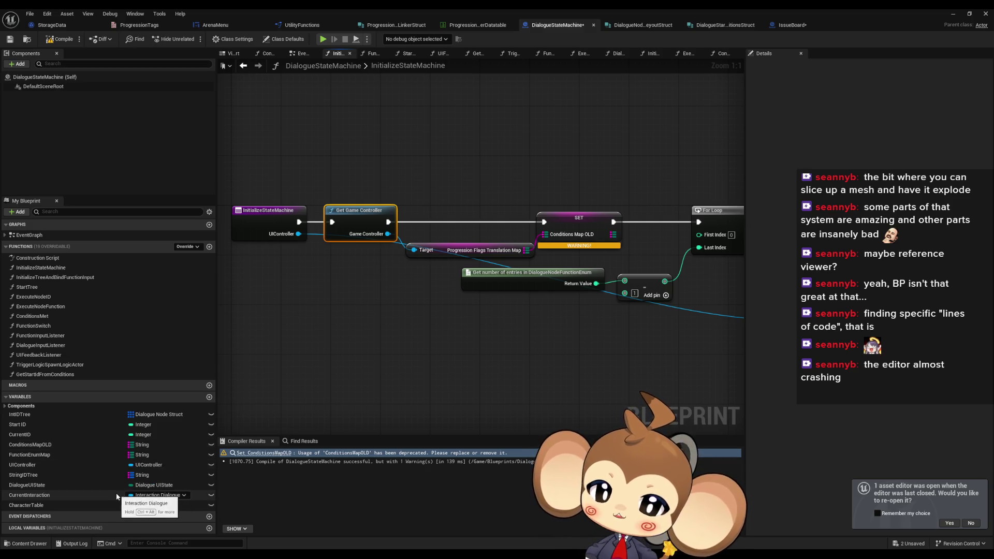
pyautogui.click(243, 65)
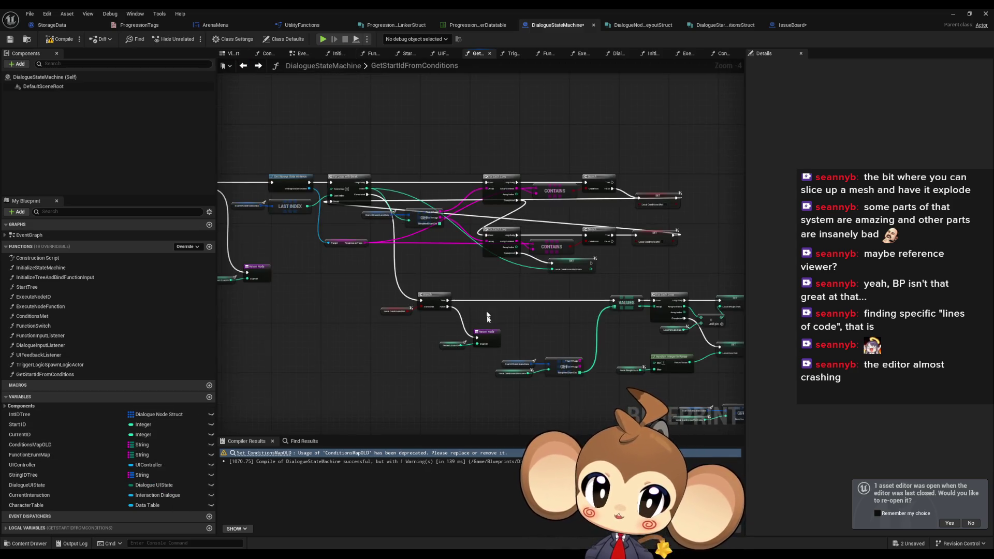
pyautogui.click(243, 65)
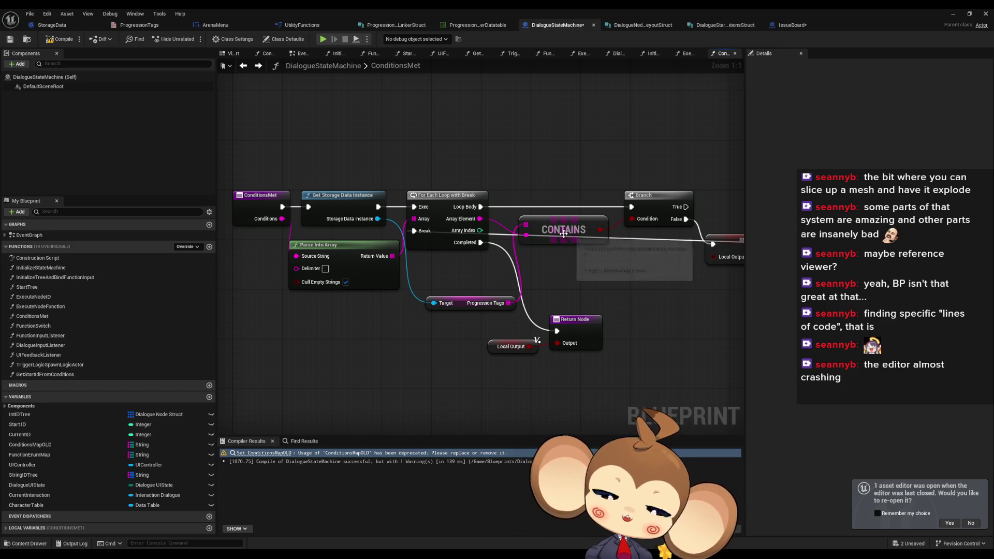
pyautogui.moveTo(667, 257); pyautogui.dragTo(599, 271)
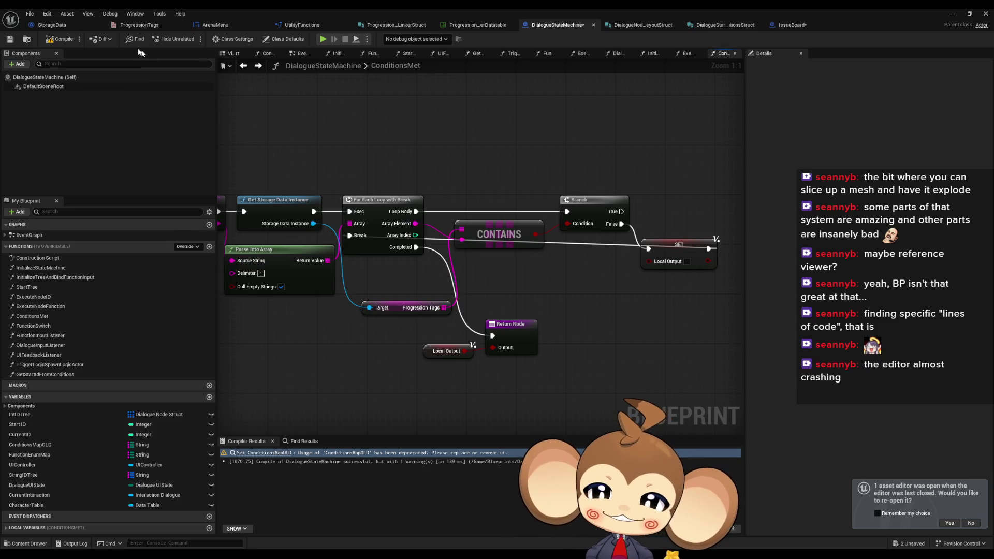
pyautogui.click(259, 67)
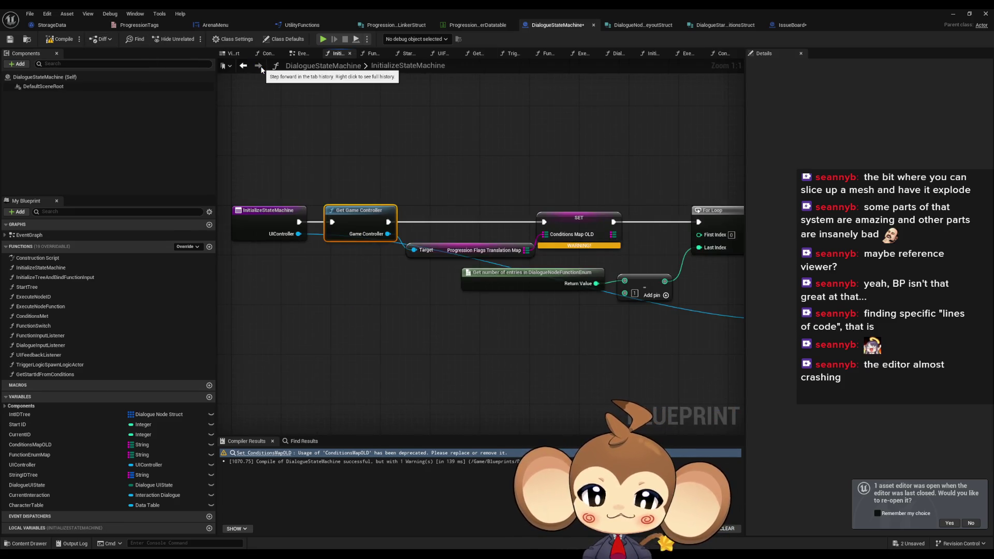
# Remove Get Game Controller and the Conditions Map OLD setter nodes from InitializeStateMachine
pyautogui.keyDown('alt'); pyautogui.click(298, 222); pyautogui.keyUp('alt')
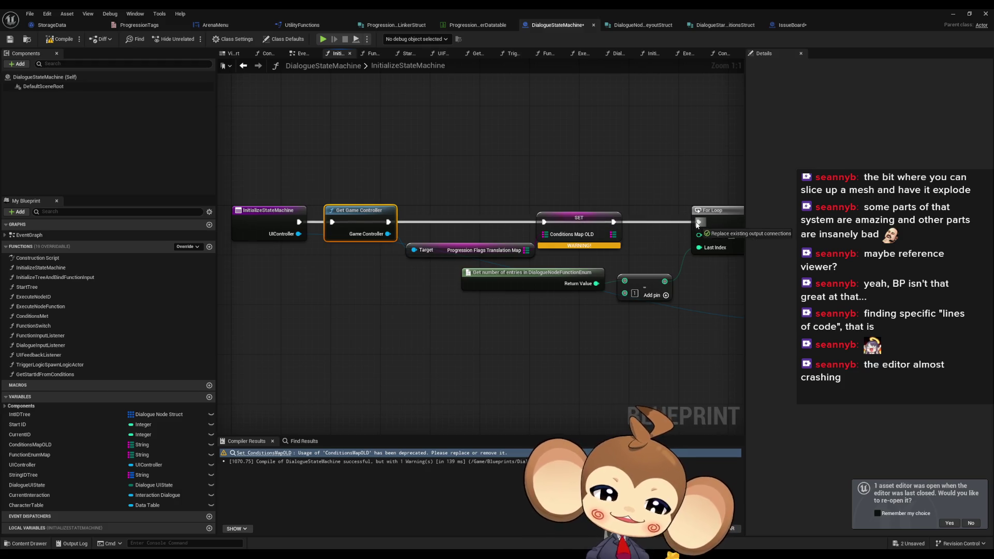
pyautogui.moveTo(352, 185)
pyautogui.mouseDown()
pyautogui.moveTo(461, 190)
pyautogui.moveTo(599, 253)
pyautogui.moveTo(423, 254)
pyautogui.mouseUp()
pyautogui.press('Delete')
pyautogui.scroll(-3, 423, 272)
pyautogui.hotkey('ctrl', 'a')
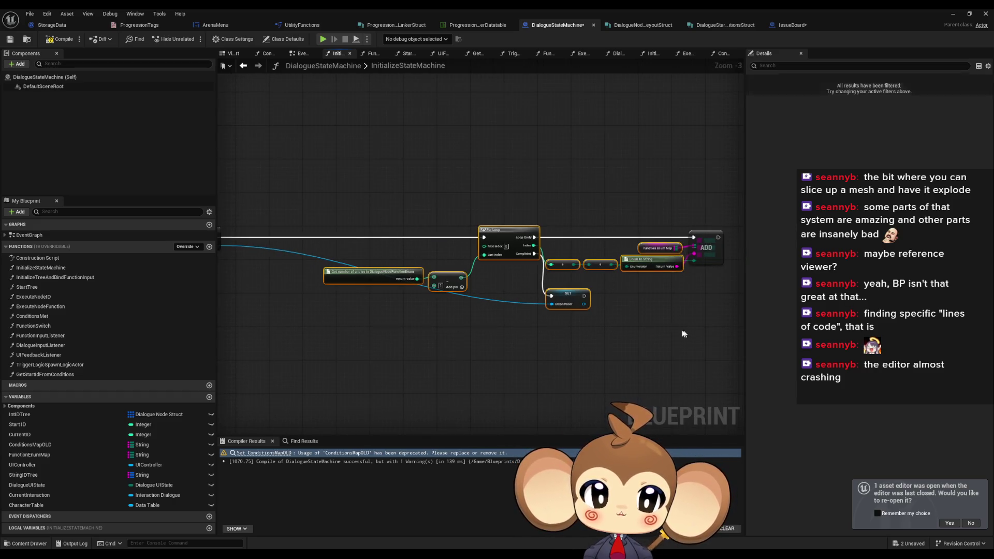
pyautogui.scroll(3, 570, 253)
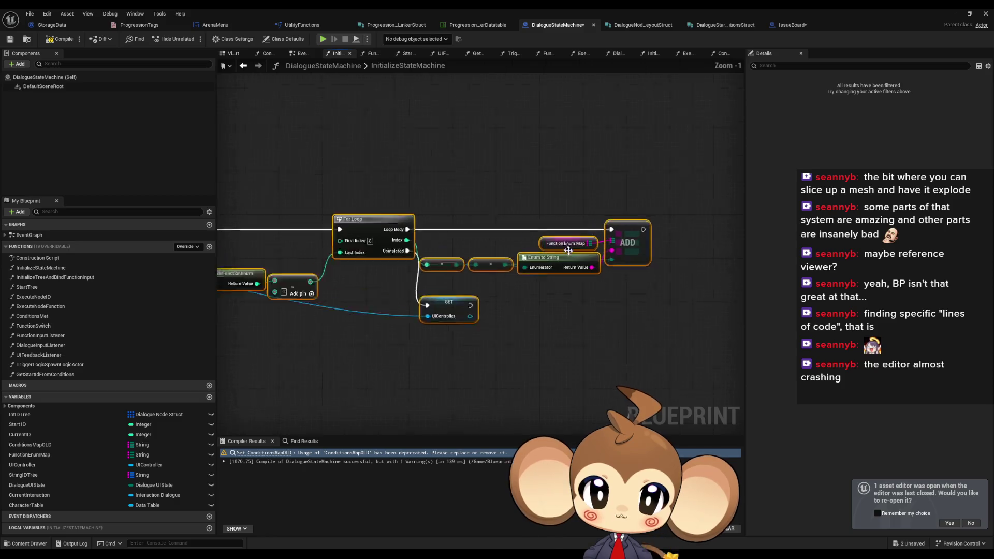
pyautogui.moveTo(349, 228)
pyautogui.mouseDown()
pyautogui.moveTo(577, 228)
pyautogui.moveTo(398, 225)
pyautogui.mouseUp()
pyautogui.click(399, 186)
pyautogui.moveTo(399, 187); pyautogui.dragTo(579, 170)
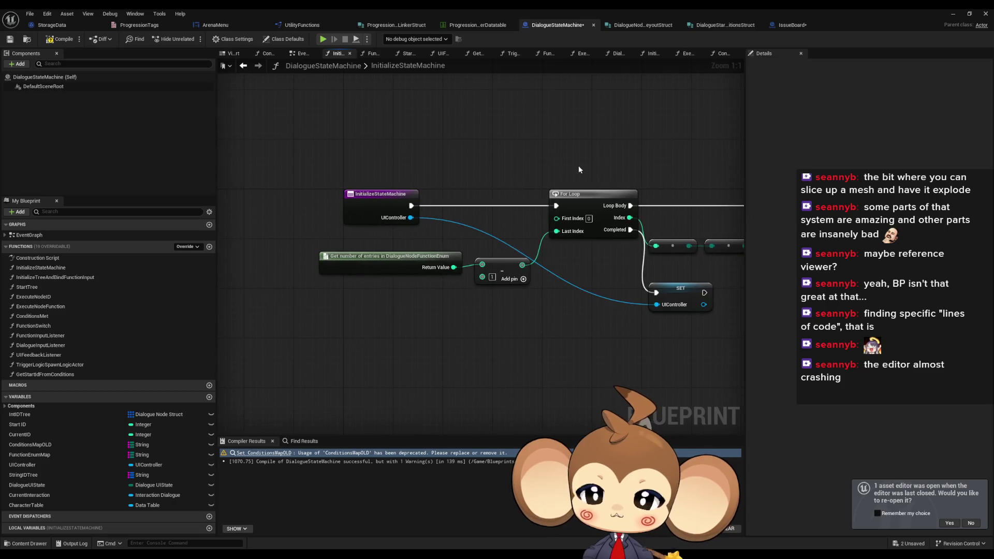
pyautogui.doubleClick(453, 8)
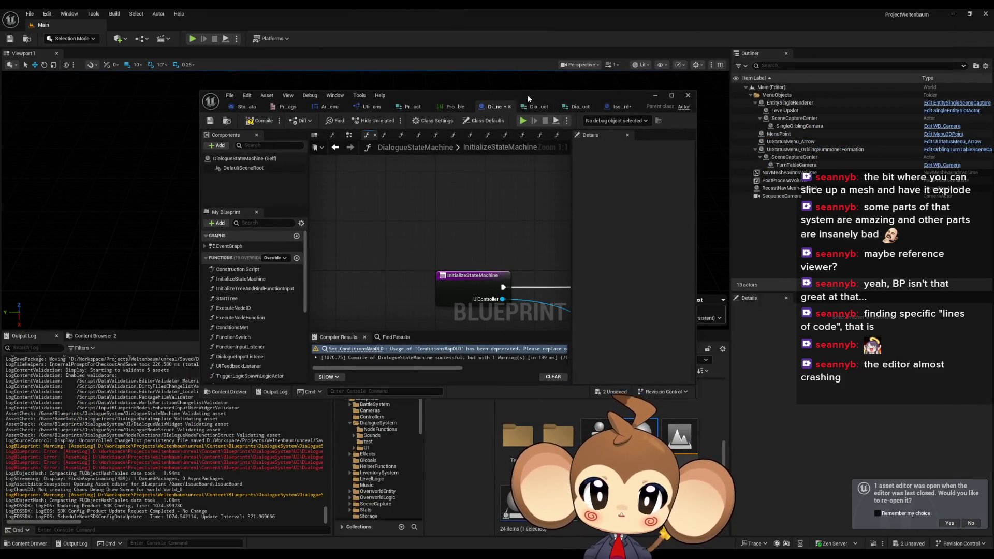
# Open the GameController blueprint's FillProgressionFlagTranslationMap function in a maximized editor
pyautogui.moveTo(527, 94); pyautogui.dragTo(362, 56)
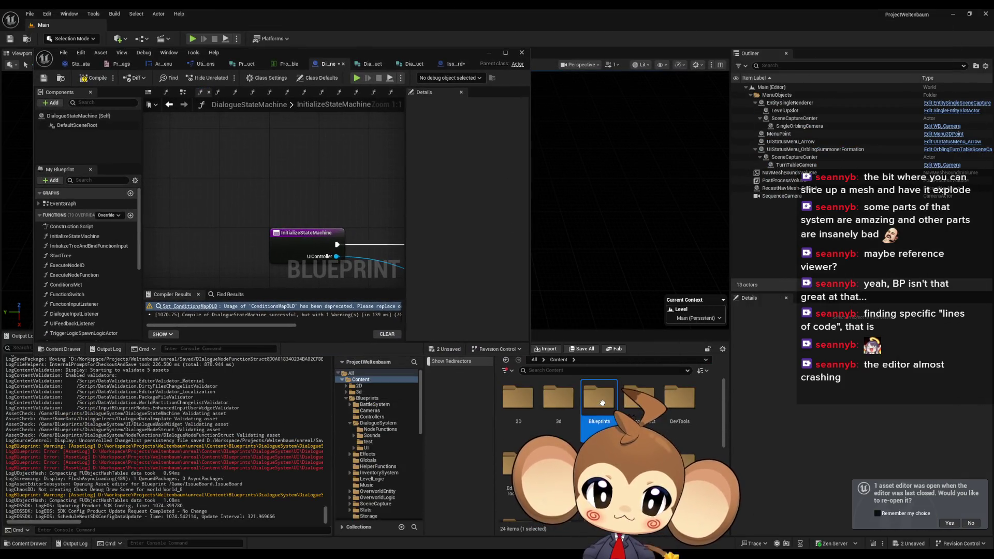
pyautogui.doubleClick(602, 403)
pyautogui.doubleClick(603, 414)
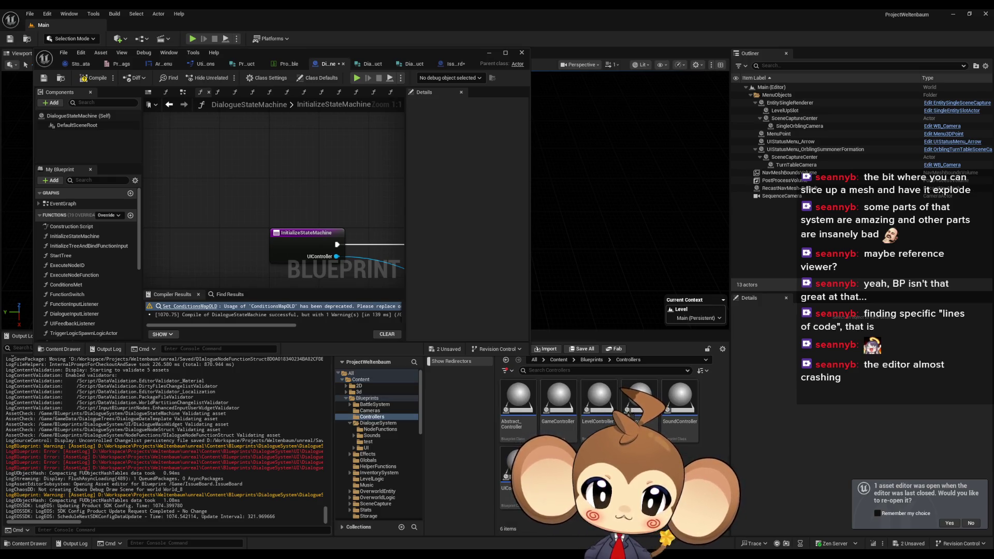
pyautogui.doubleClick(565, 413)
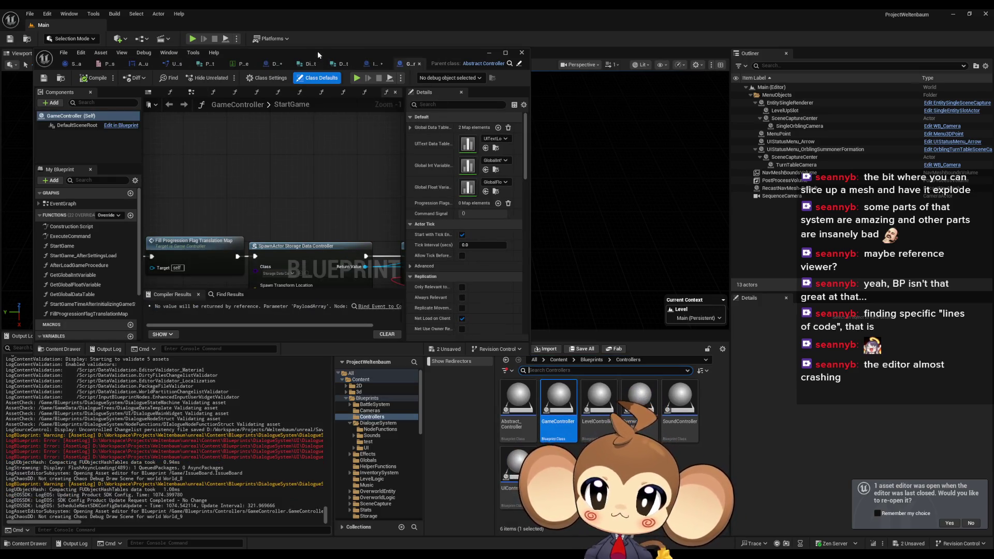
pyautogui.moveTo(318, 51); pyautogui.dragTo(482, 193)
pyautogui.doubleClick(483, 192)
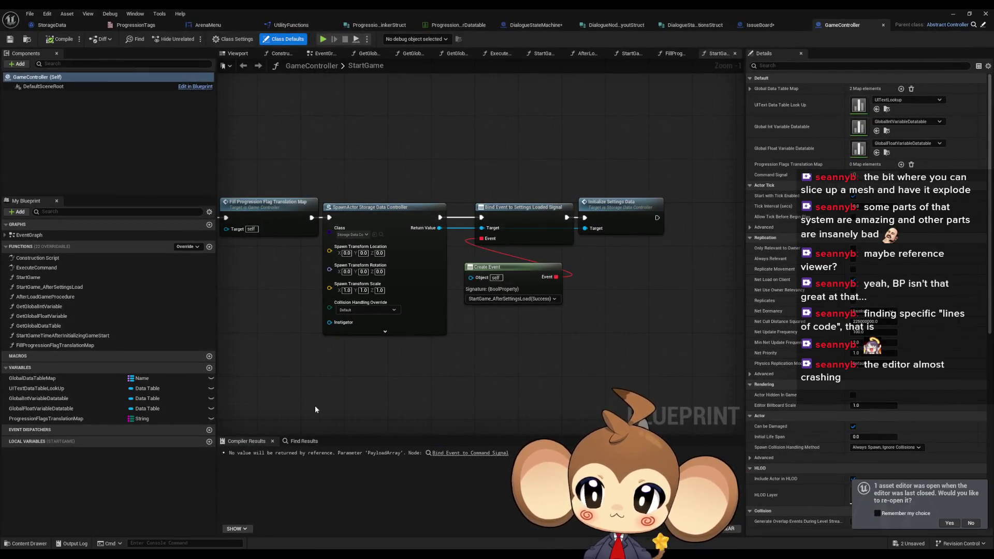
pyautogui.doubleClick(51, 345)
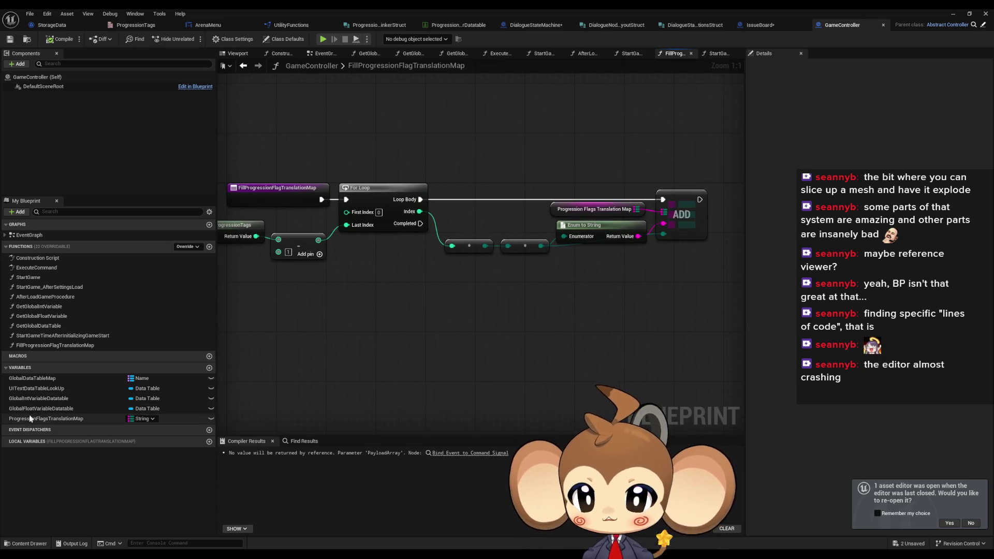
# Find all references to the ProgressionFlagsTranslationMap variable
pyautogui.click(72, 420)
pyautogui.rightClick(51, 420)
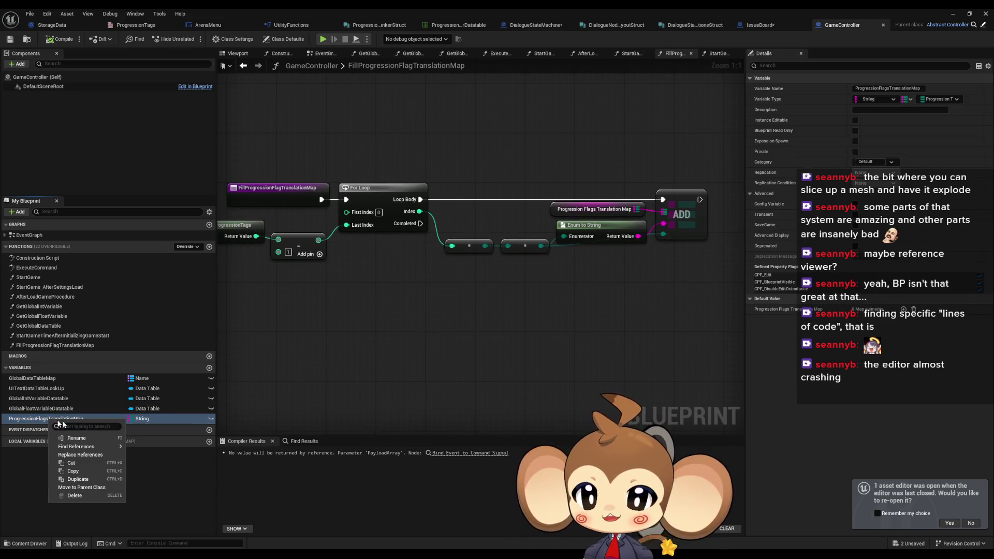
pyautogui.moveTo(86, 447)
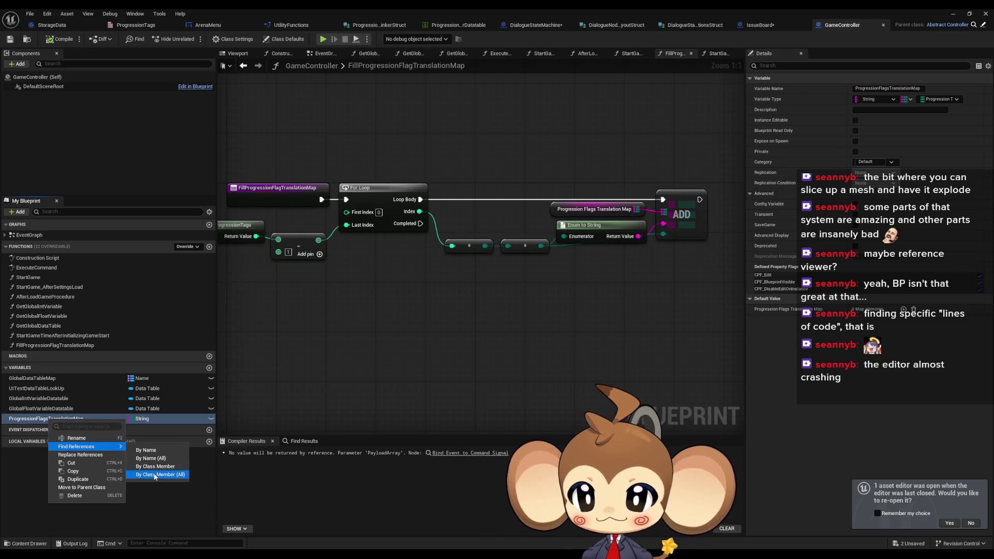
pyautogui.click(212, 455)
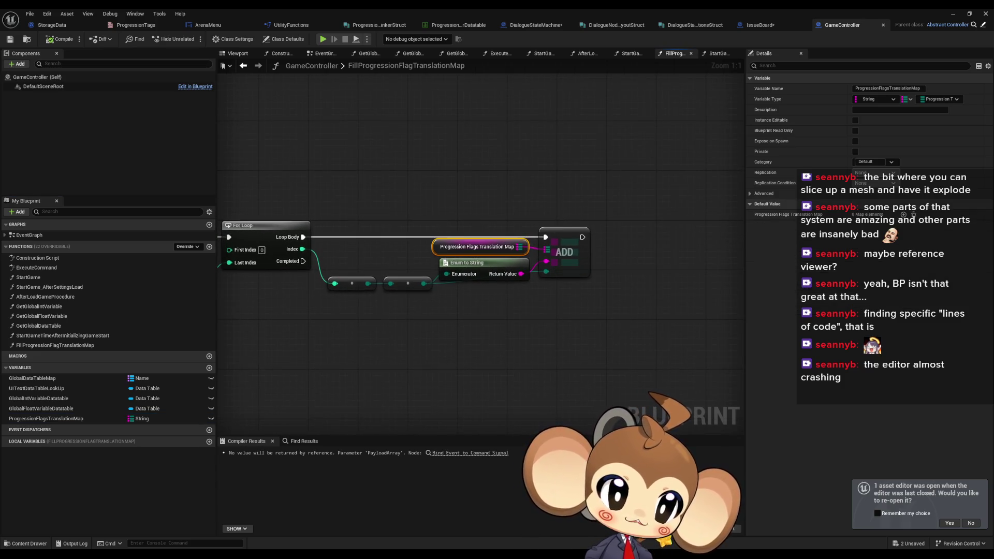
pyautogui.click(535, 25)
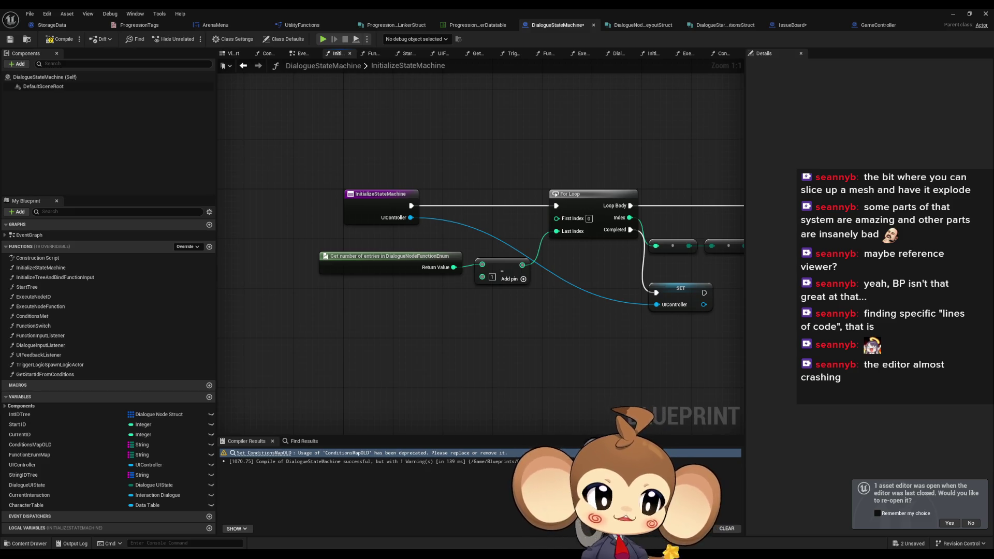
# Compile DialogueStateMachine and switch to the DialogueFNLogic_Dialogue_Utilities ExecuteDialogueLogic graph
pyautogui.click(63, 39)
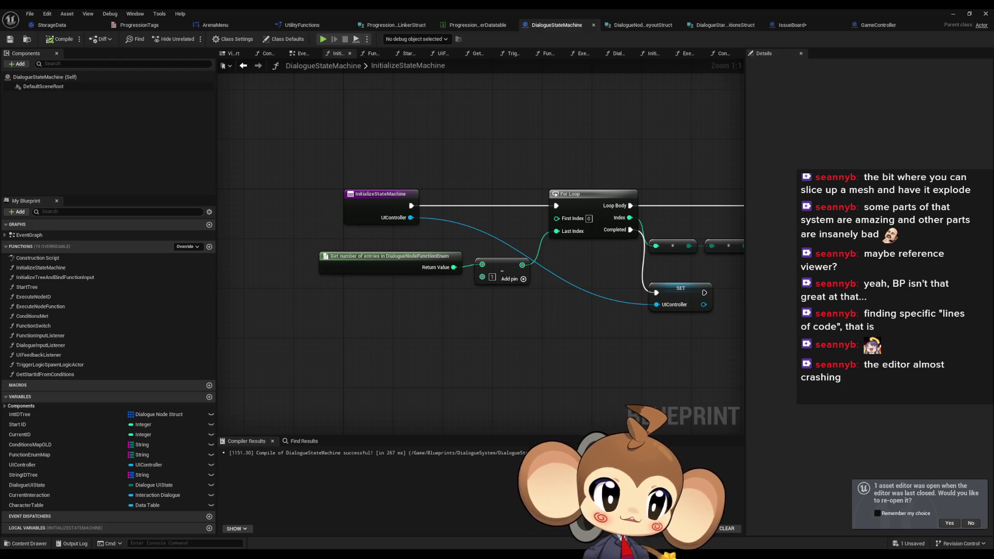
pyautogui.hotkey('ctrl', 'Tab')
pyautogui.scroll(-4, 484, 269)
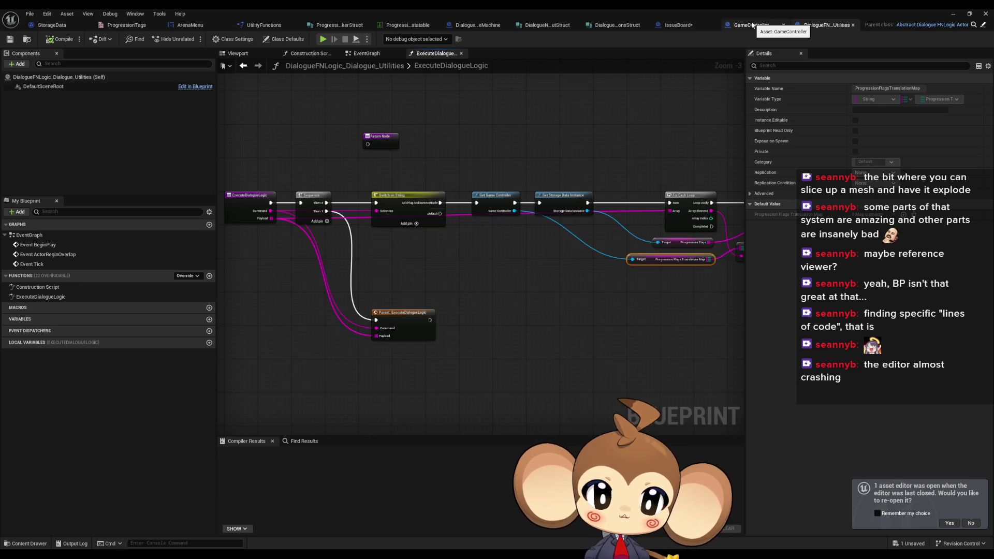
# Add an ADDUNIQUE node on Progression Tags fed by Array Element and Loop Body
pyautogui.moveTo(553, 243); pyautogui.dragTo(369, 234)
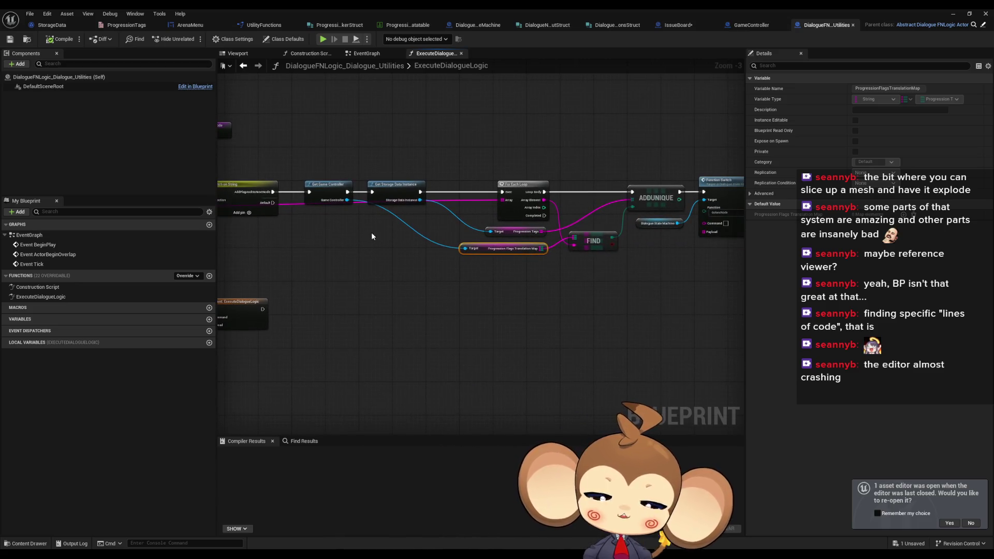
pyautogui.scroll(3, 489, 234)
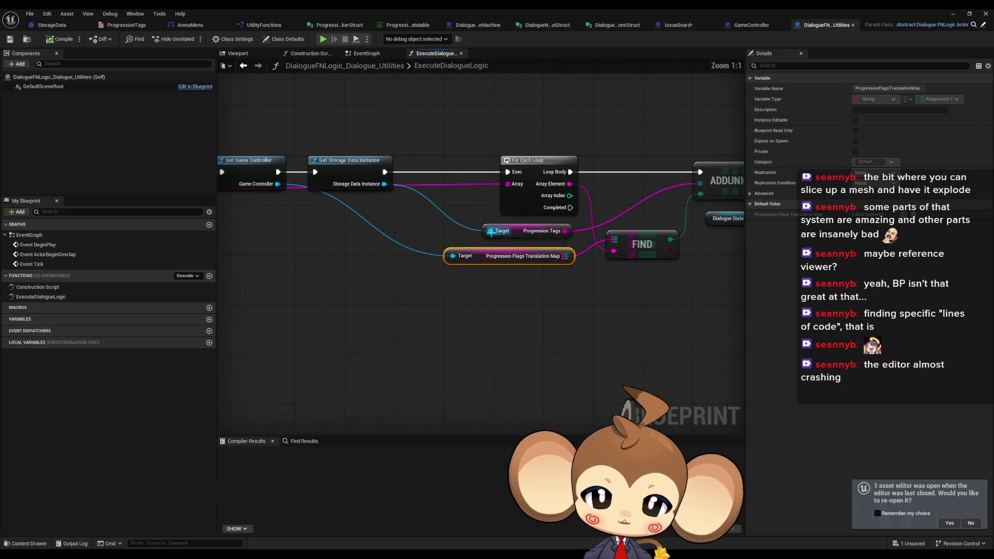
pyautogui.moveTo(528, 267); pyautogui.dragTo(487, 284)
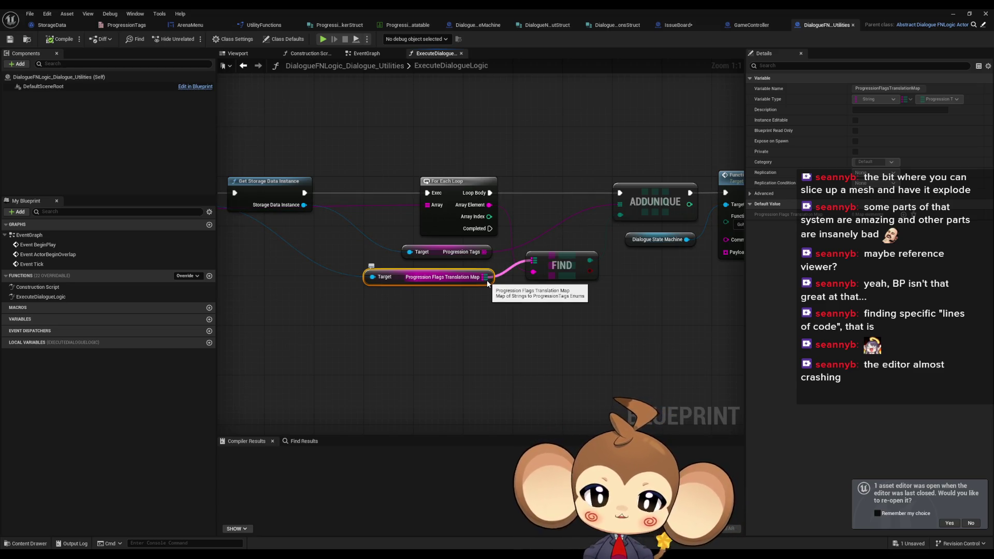
pyautogui.moveTo(639, 296); pyautogui.dragTo(579, 296)
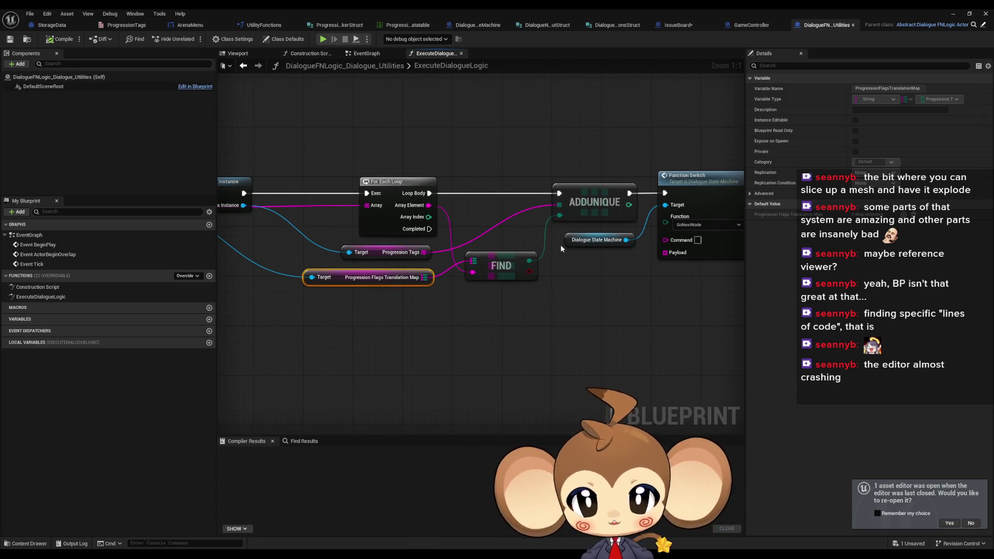
pyautogui.moveTo(551, 242); pyautogui.dragTo(544, 270)
pyautogui.moveTo(416, 279)
pyautogui.mouseDown()
pyautogui.moveTo(468, 204)
pyautogui.moveTo(473, 172)
pyautogui.mouseUp()
pyautogui.write('add unique')
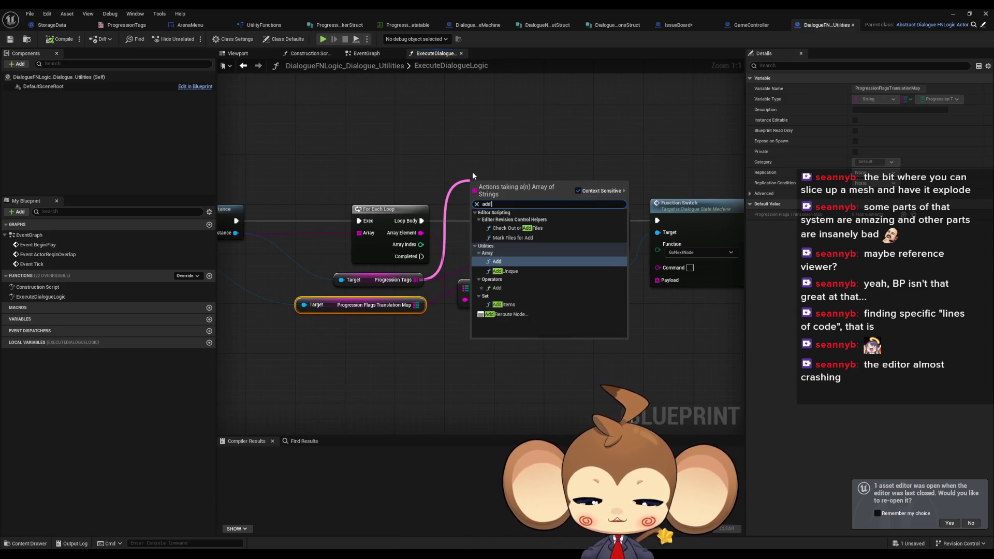
pyautogui.press('Return')
pyautogui.moveTo(480, 213); pyautogui.dragTo(421, 233)
pyautogui.moveTo(522, 190); pyautogui.dragTo(551, 173)
pyautogui.moveTo(374, 216)
pyautogui.mouseDown()
pyautogui.moveTo(388, 225)
pyautogui.moveTo(448, 166)
pyautogui.mouseUp()
# Delete the duplicate ADDUNIQUE, the FIND node and the translation map getter
pyautogui.click(535, 218)
pyautogui.moveTo(534, 217); pyautogui.dragTo(502, 330)
pyautogui.press('Delete')
pyautogui.press('Delete')
pyautogui.click(352, 301)
pyautogui.press('Delete')
pyautogui.moveTo(483, 166)
pyautogui.mouseDown()
pyautogui.moveTo(490, 214)
pyautogui.moveTo(473, 215)
pyautogui.mouseUp()
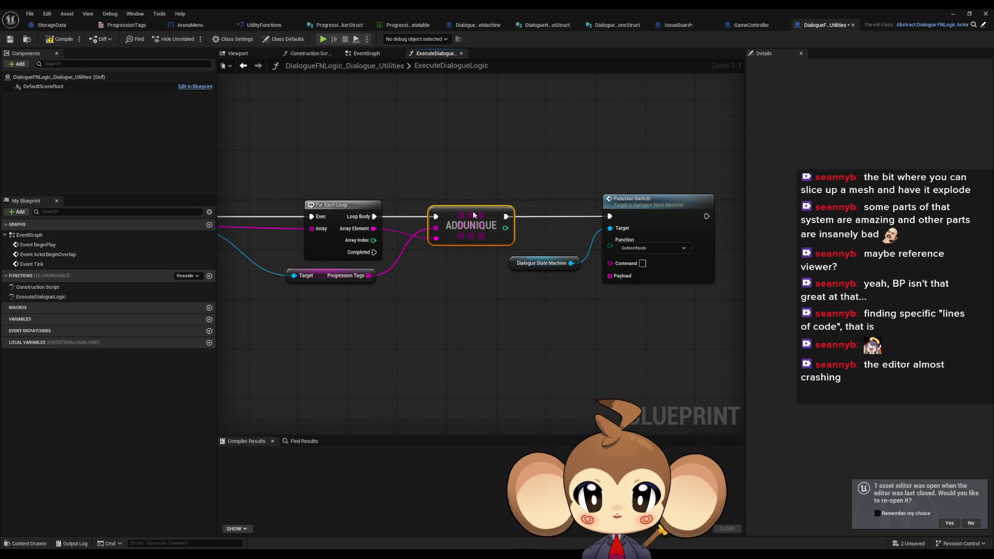
# Compile the DialogueFNLogic_Dialogue_Utilities blueprint without errors
pyautogui.scroll(-4, 447, 167)
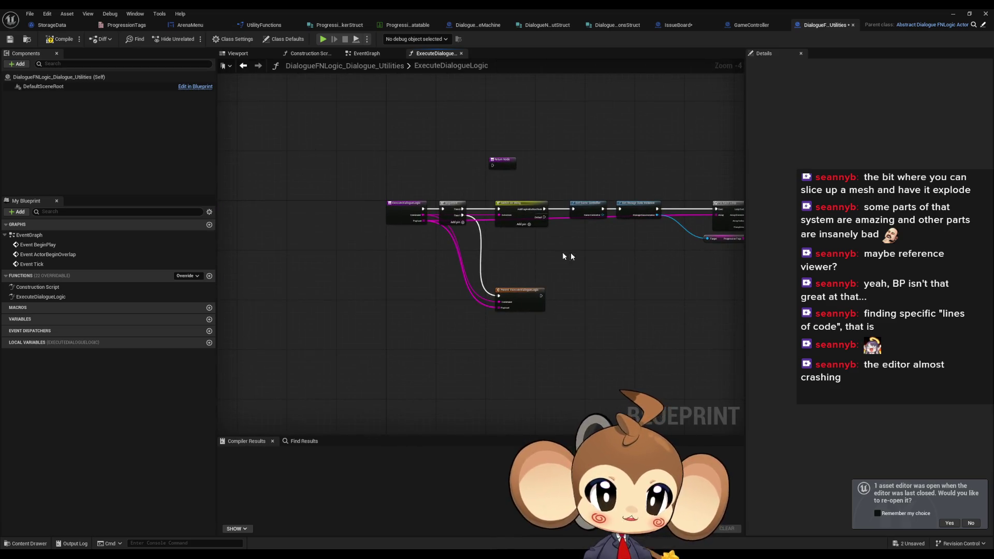
pyautogui.scroll(3, 564, 256)
pyautogui.scroll(1, 517, 285)
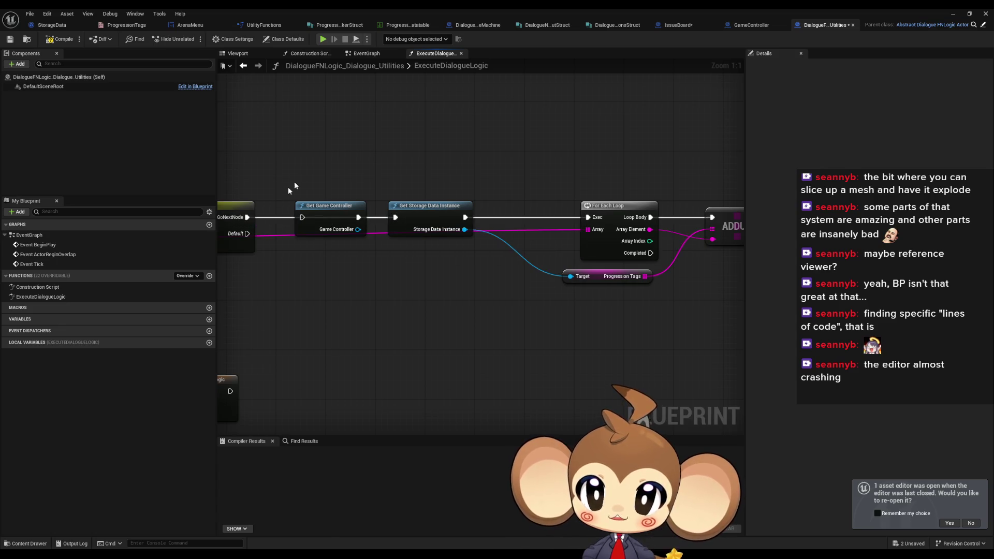
pyautogui.scroll(-4, 471, 297)
pyautogui.scroll(4, 545, 296)
pyautogui.moveTo(495, 309); pyautogui.dragTo(757, 313)
pyautogui.click(57, 42)
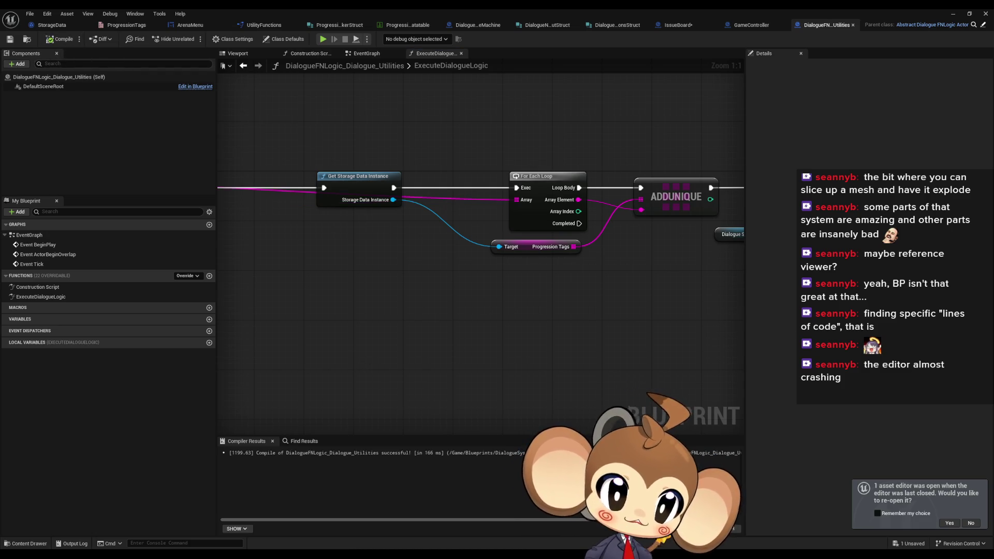
pyautogui.hotkey('ctrl', 'Tab')
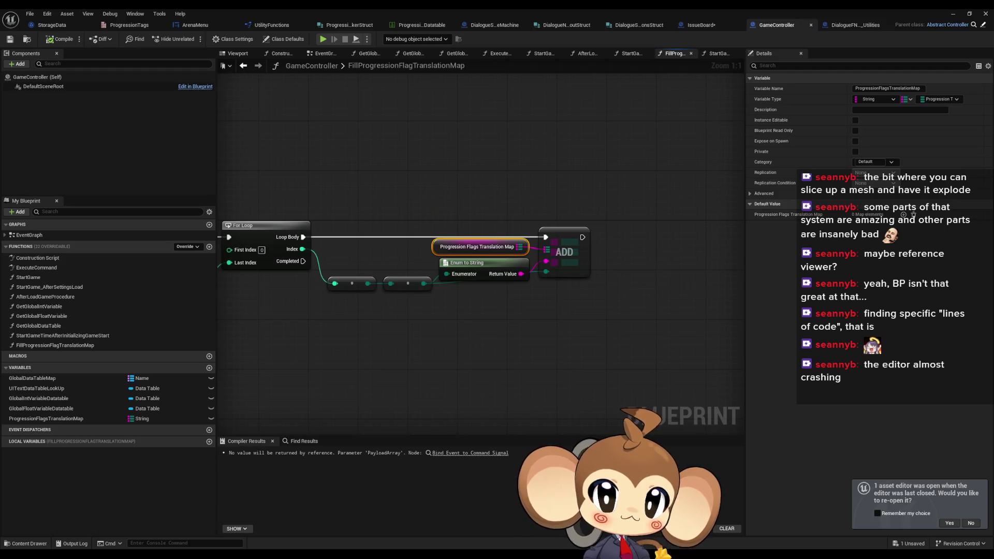
# Find where the FillProgressionFlagTranslationMap function is used in GameController
pyautogui.moveTo(361, 306)
pyautogui.mouseDown()
pyautogui.moveTo(461, 274)
pyautogui.moveTo(532, 282)
pyautogui.moveTo(476, 296)
pyautogui.moveTo(271, 288)
pyautogui.mouseUp()
pyautogui.click(533, 254)
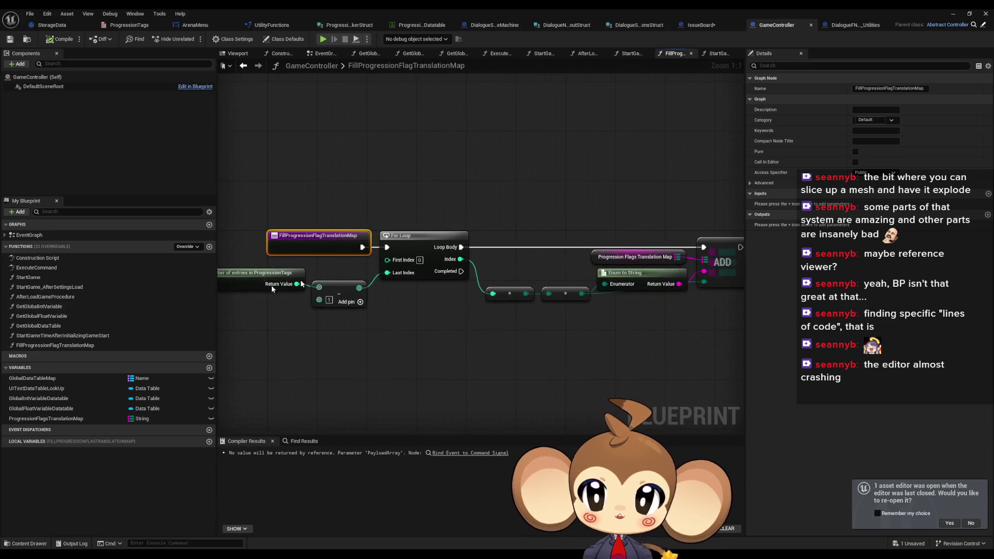
pyautogui.rightClick(34, 346)
pyautogui.moveTo(77, 390)
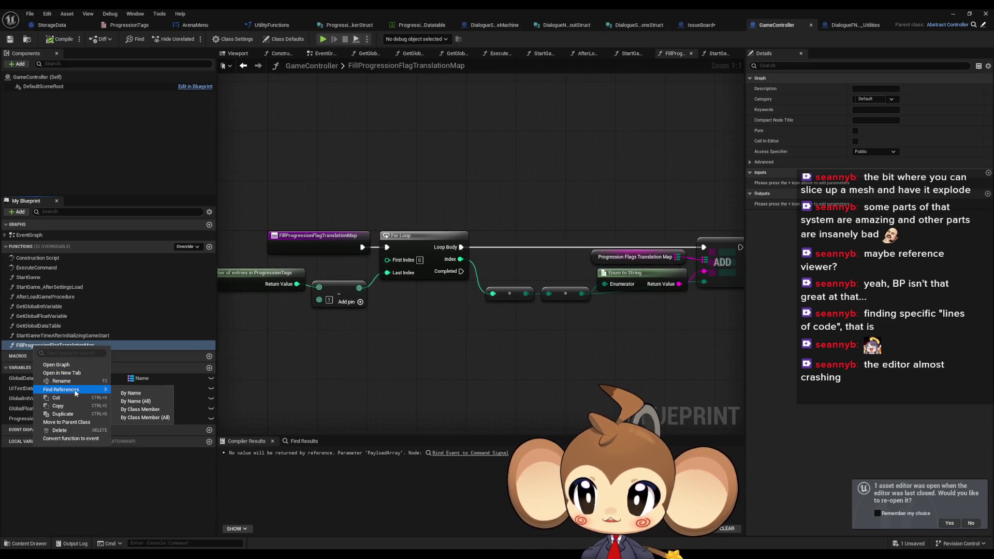
pyautogui.click(145, 418)
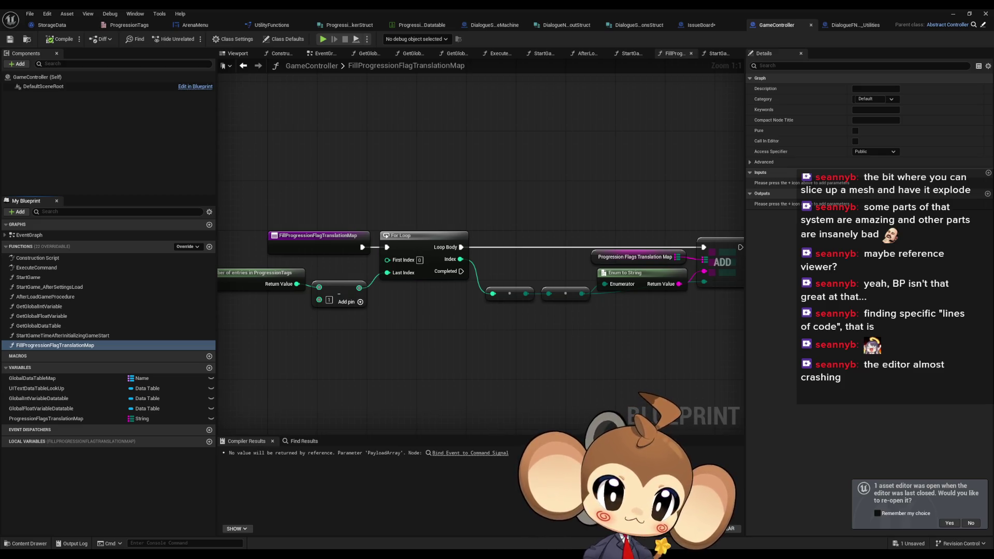
# Delete the StartGame Fill call, the FillProgressionFlagTranslationMap function and ProgressionFlagsTranslationMap variable, then compile
pyautogui.moveTo(415, 247)
pyautogui.mouseDown()
pyautogui.moveTo(549, 246)
pyautogui.moveTo(461, 207)
pyautogui.mouseUp()
pyautogui.press('Delete')
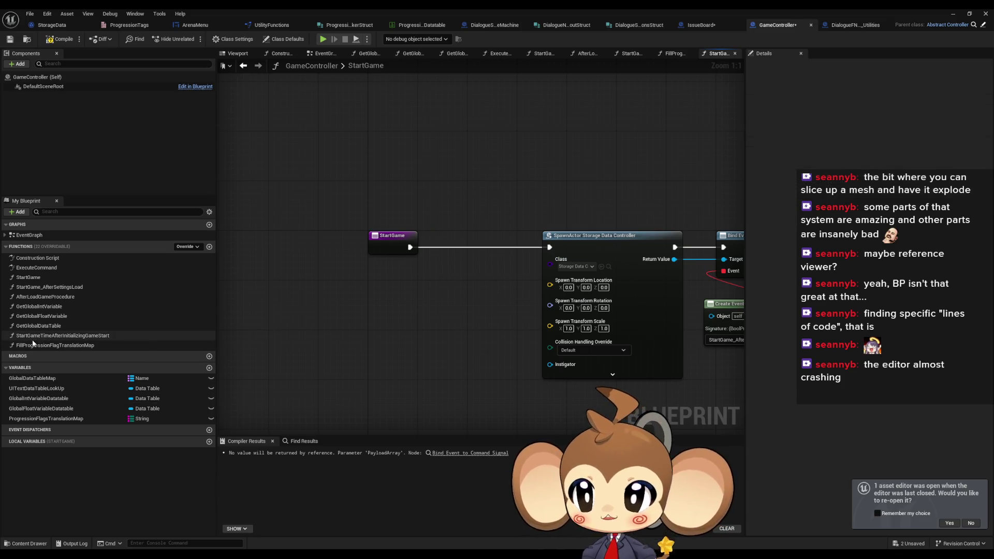
pyautogui.click(52, 345)
pyautogui.press('Delete')
pyautogui.click(35, 409)
pyautogui.press('Delete')
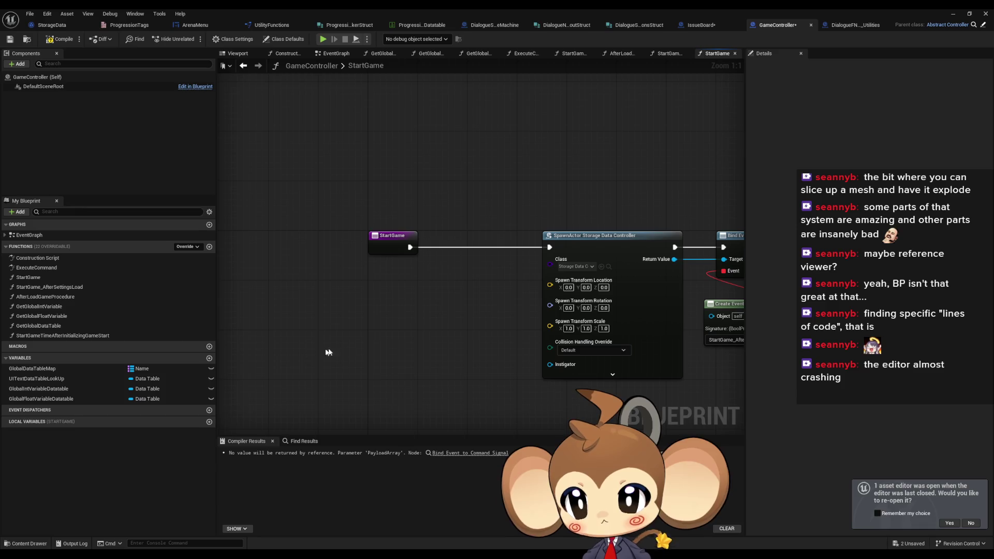
pyautogui.hotkey('ctrl', 's')
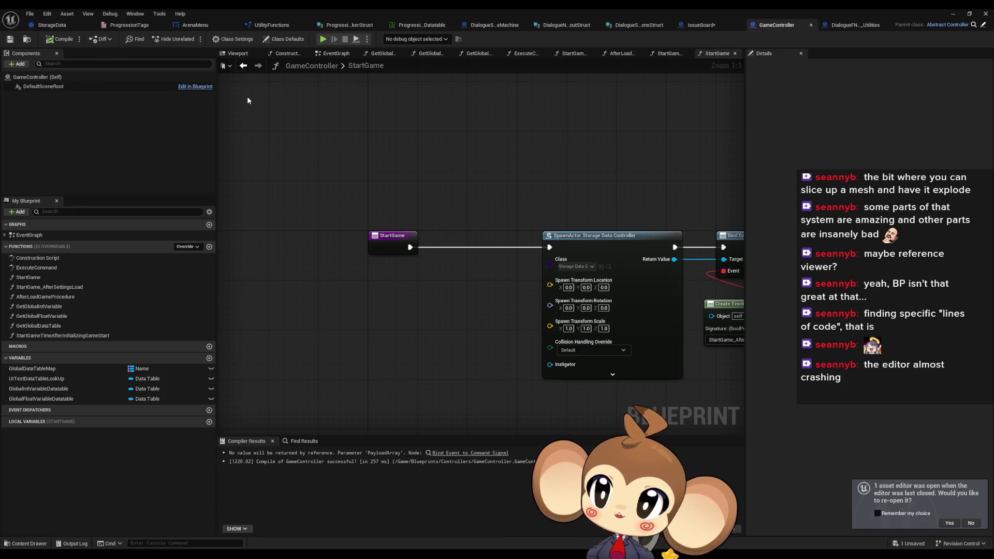
pyautogui.click(854, 24)
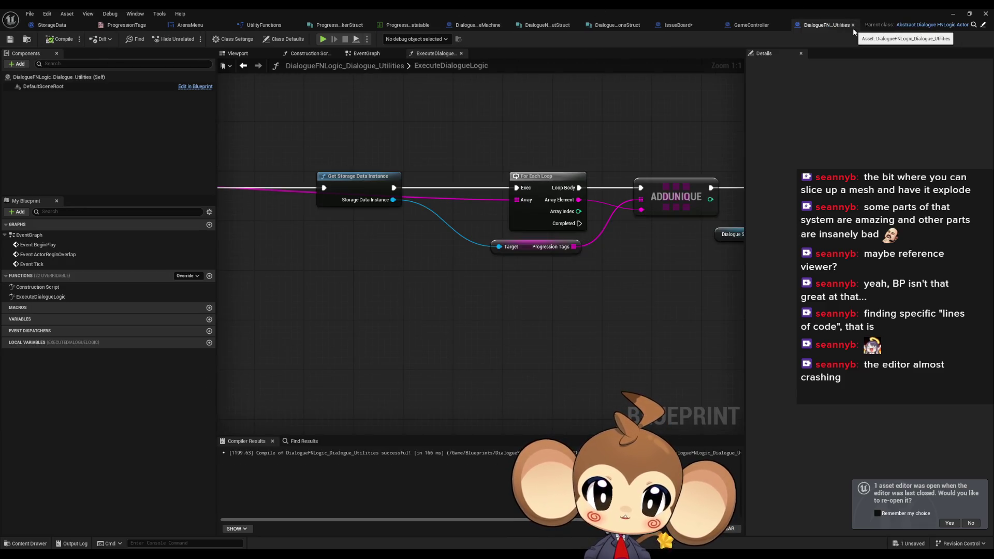
# Compile and save the IssueBoard blueprint
pyautogui.moveTo(443, 284); pyautogui.dragTo(558, 287)
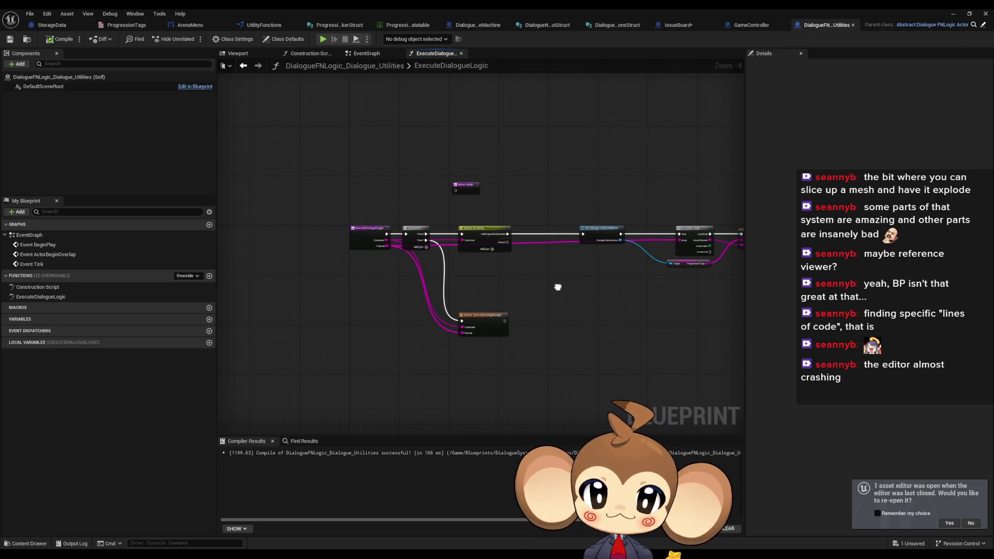
pyautogui.scroll(4, 497, 254)
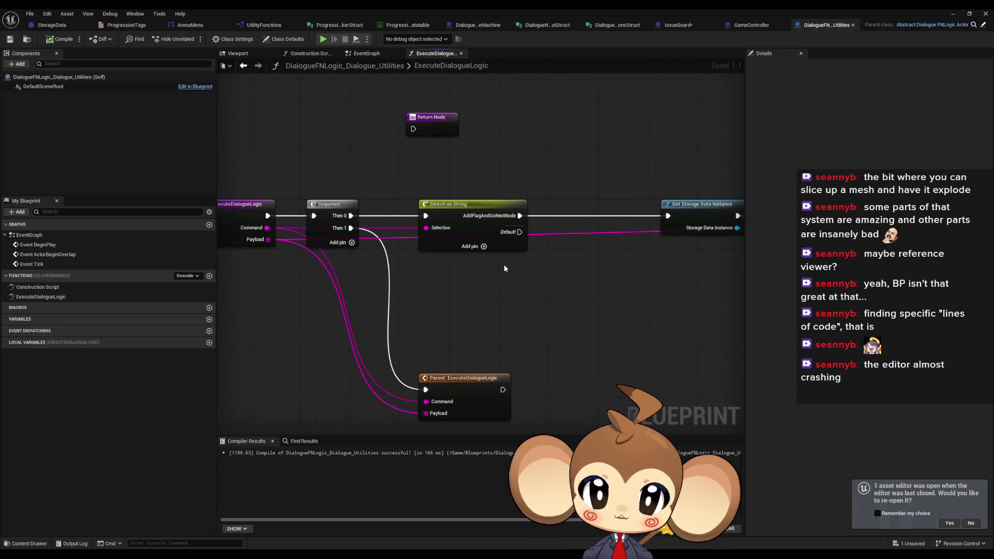
pyautogui.moveTo(506, 270); pyautogui.dragTo(483, 284)
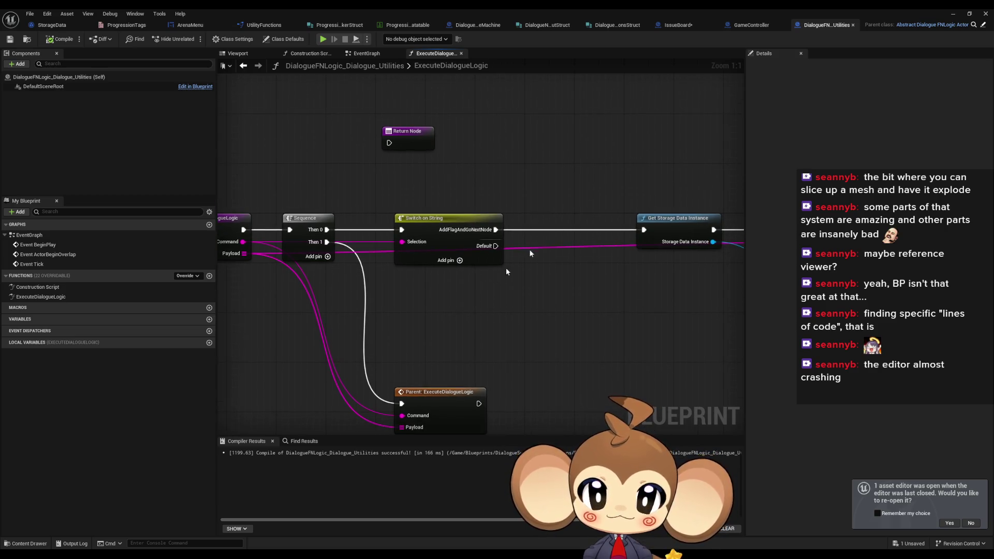
pyautogui.click(675, 25)
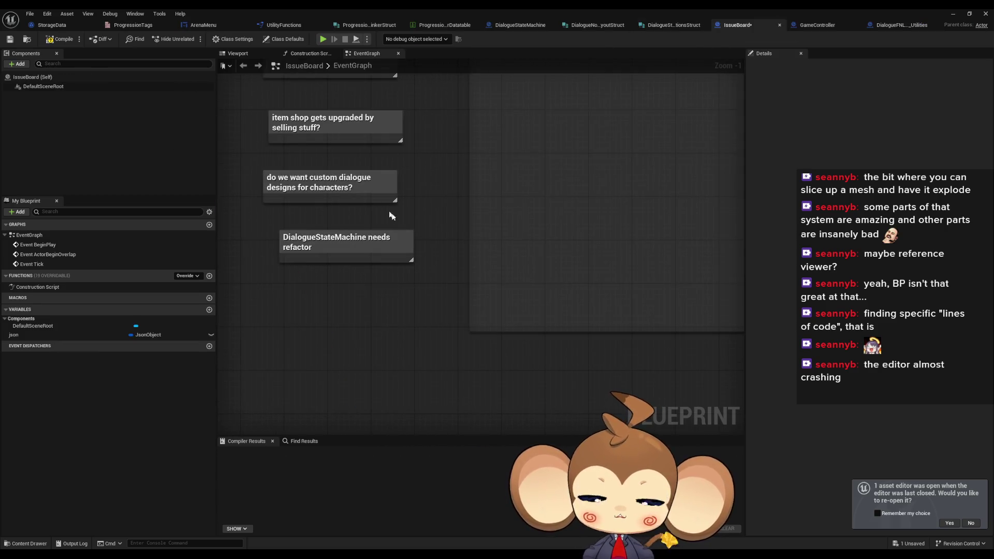
pyautogui.scroll(-3, 391, 216)
pyautogui.click(61, 39)
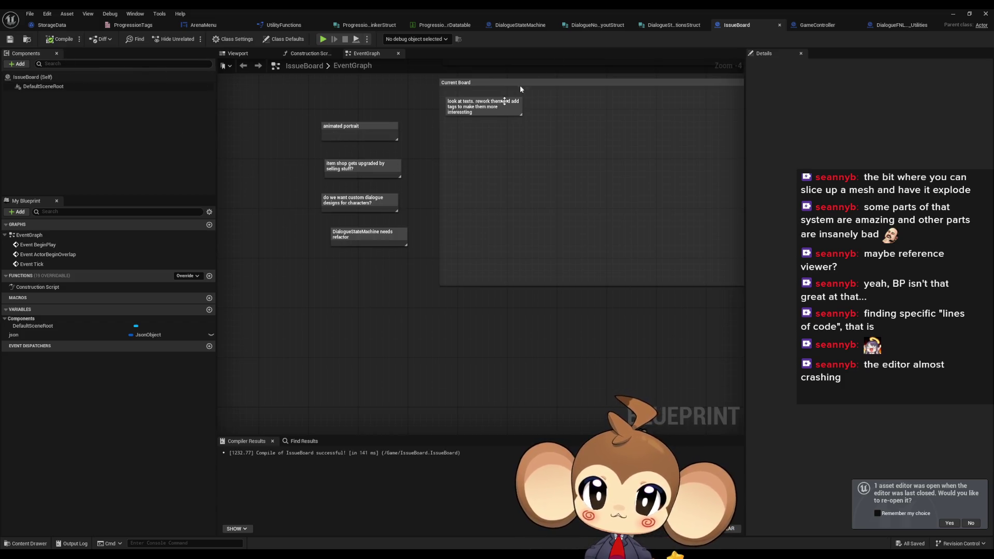
# Browse the Edit and File menus, minimise the blueprint editor, and start an import
pyautogui.click(54, 13)
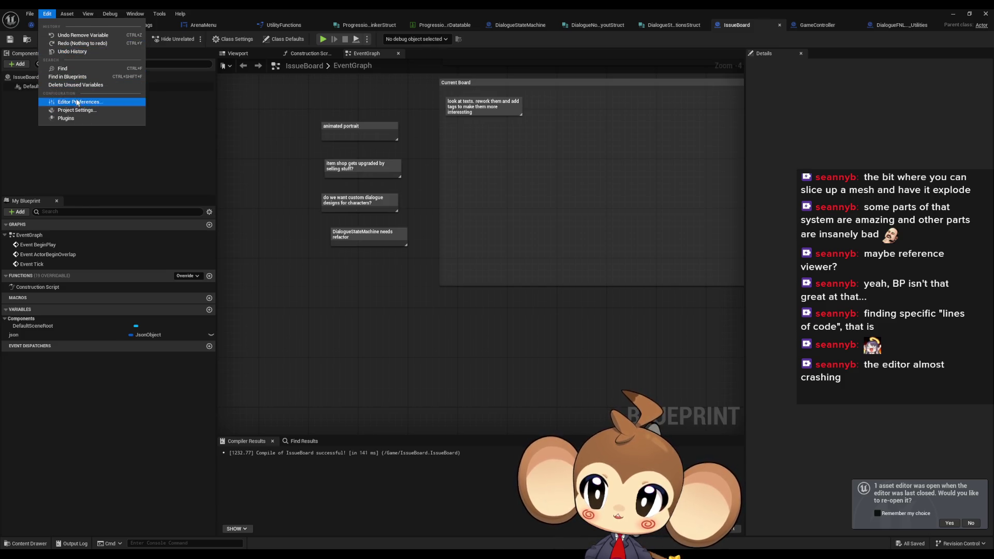
pyautogui.press('Escape')
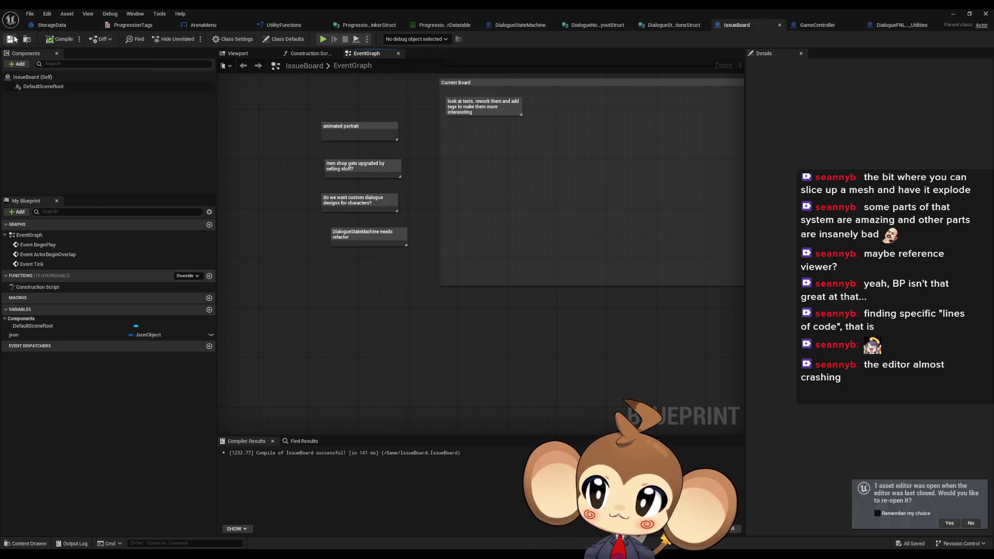
pyautogui.click(30, 14)
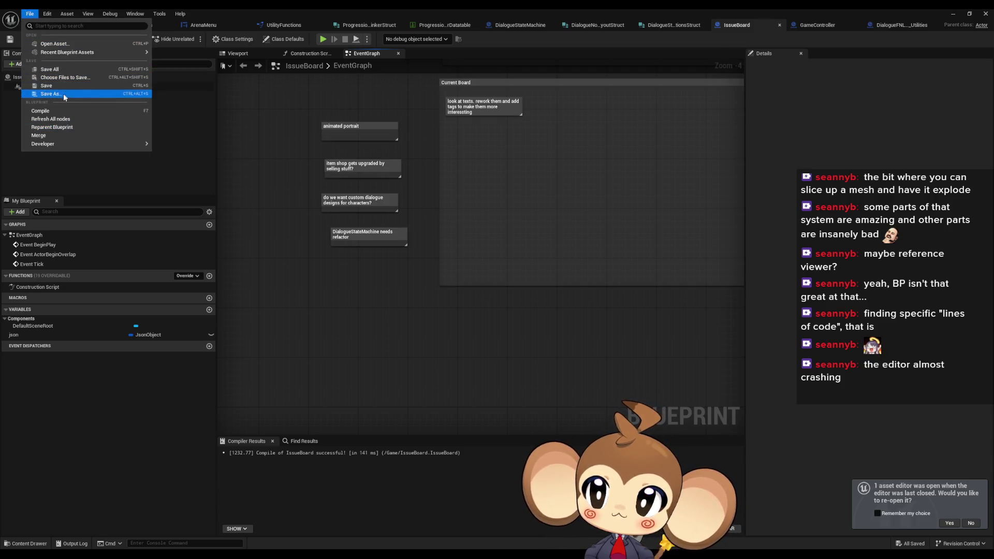
pyautogui.click(52, 69)
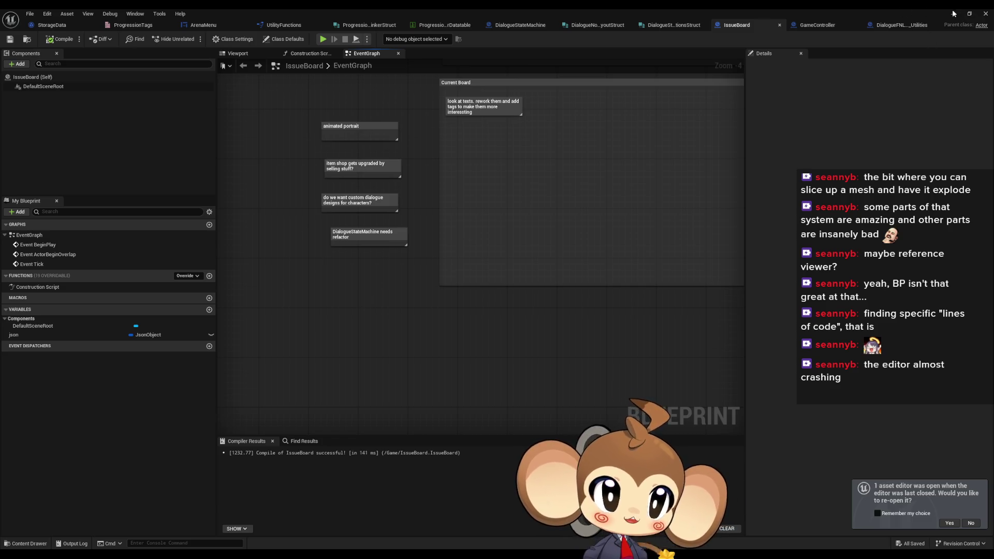
pyautogui.click(954, 13)
pyautogui.click(554, 353)
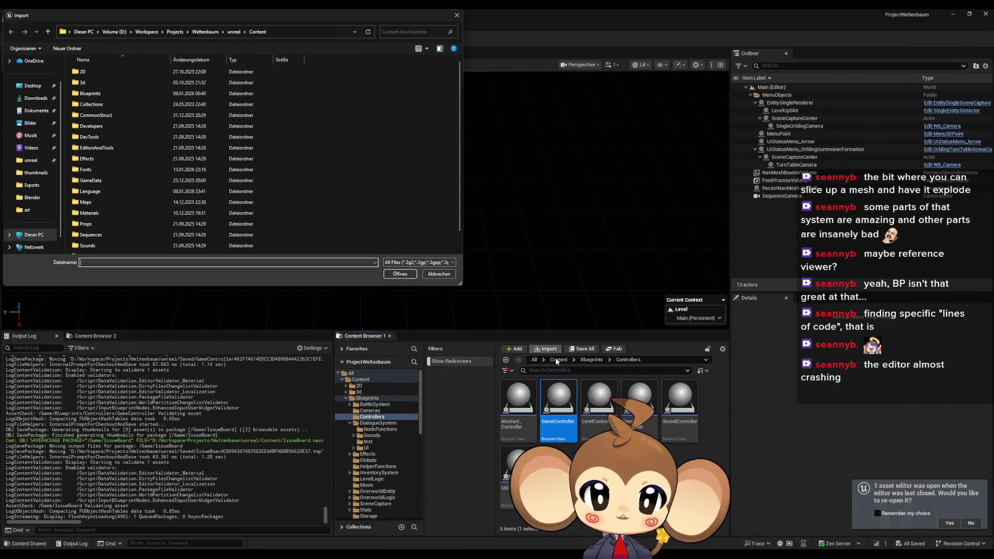
# Dismiss the import dialog and load the 1_3 level from Content > Maps > Dummy > Island_1_3
pyautogui.click(456, 16)
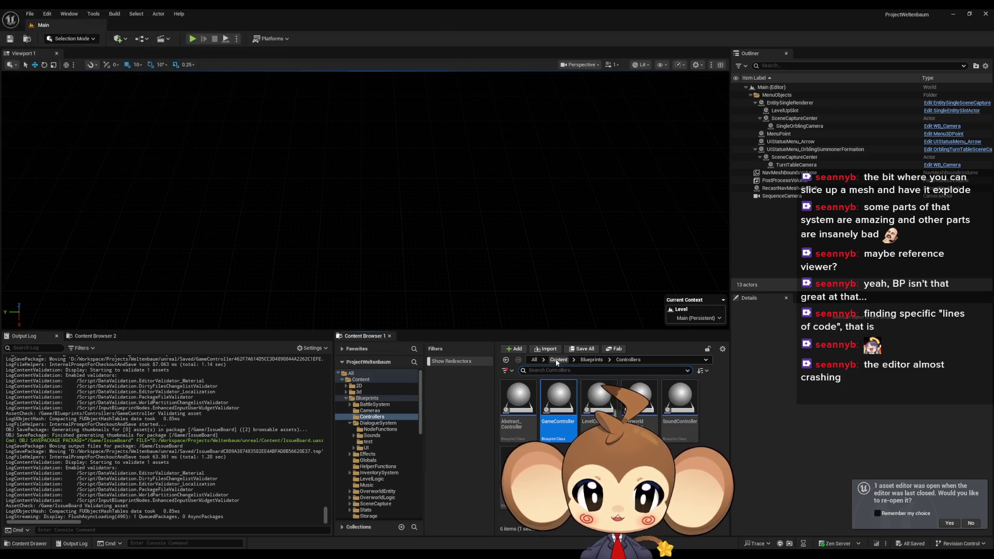
pyautogui.click(557, 360)
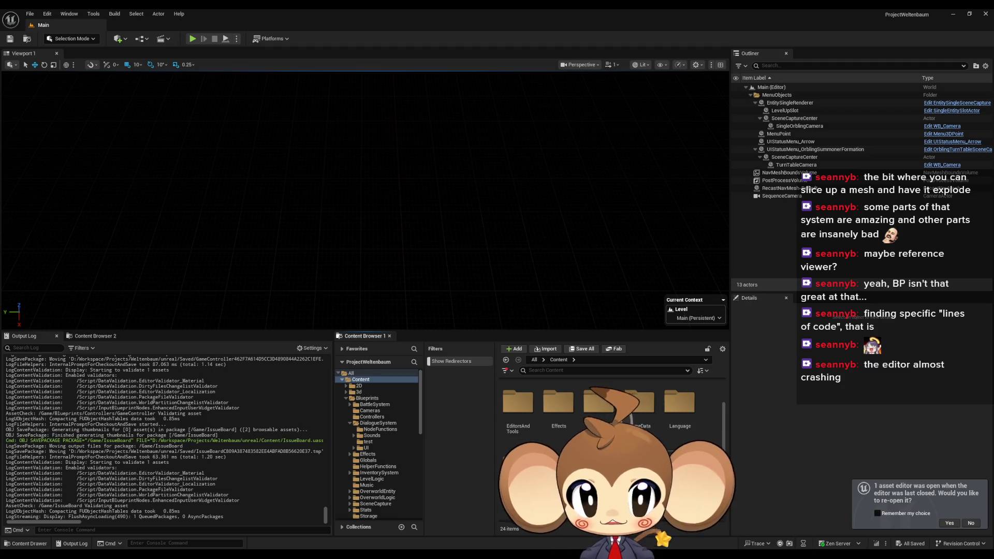
pyautogui.doubleClick(518, 466)
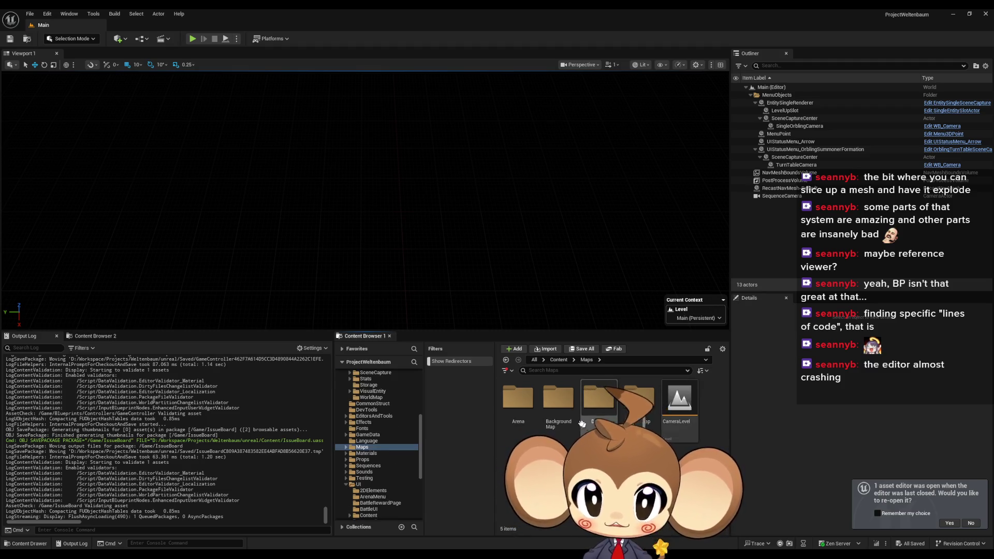
pyautogui.click(558, 410)
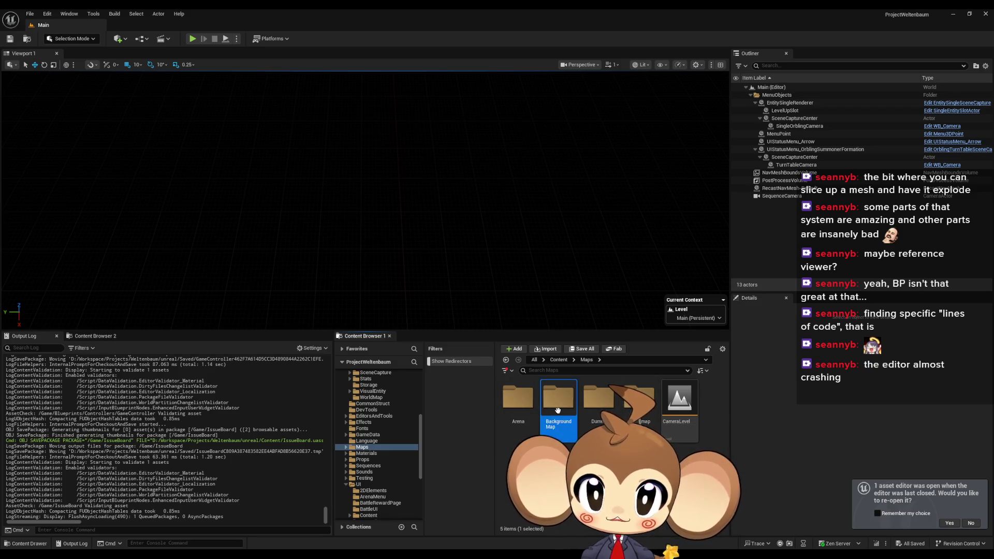
pyautogui.doubleClick(595, 404)
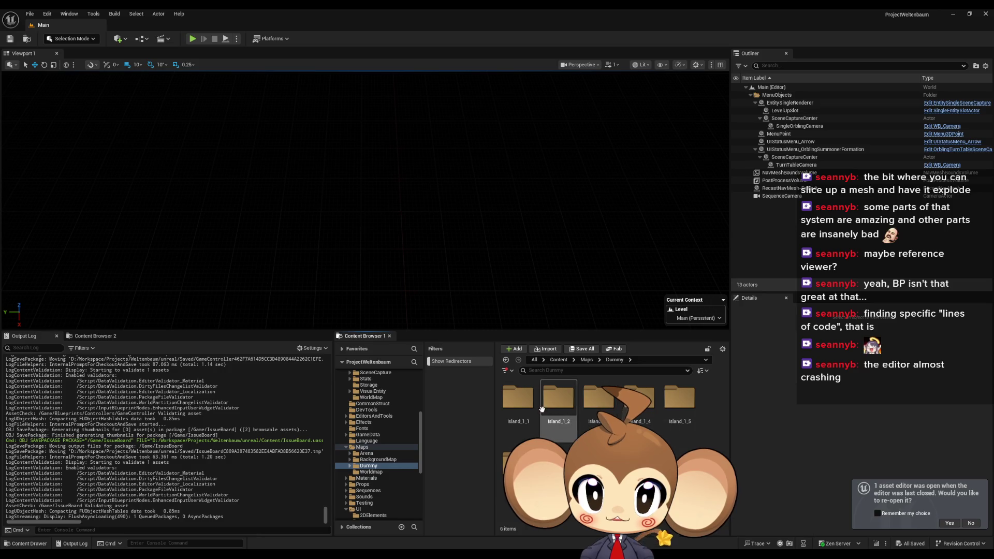
pyautogui.doubleClick(602, 408)
pyautogui.doubleClick(598, 408)
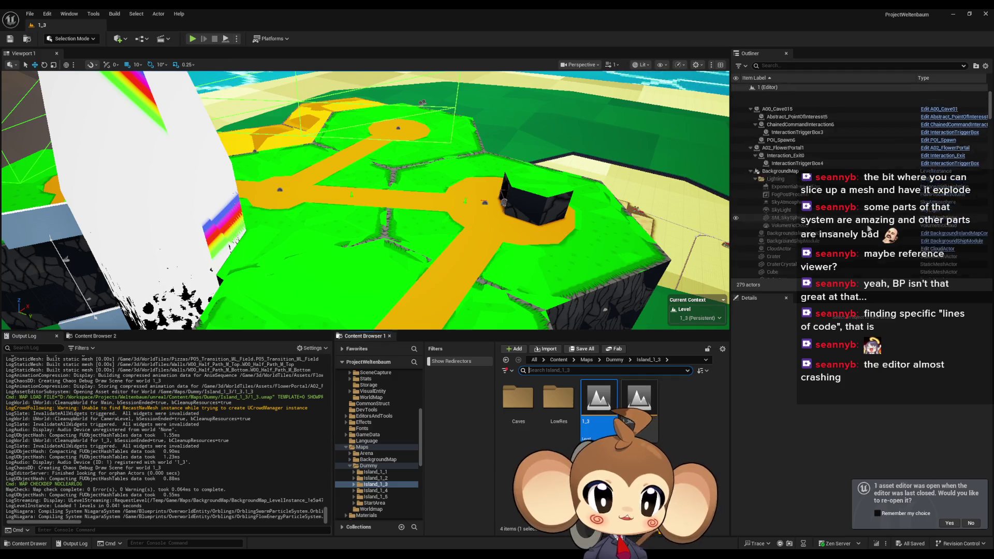
pyautogui.scroll(3, 868, 228)
pyautogui.scroll(-3, 867, 213)
pyautogui.click(750, 151)
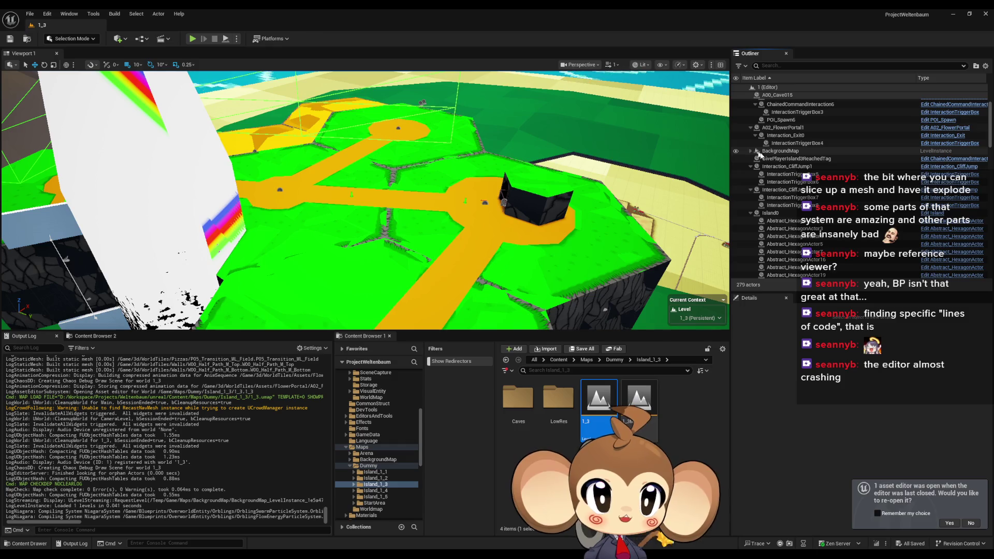
# Select the LevelObjectCollectionRoot actor under Island0 in the Outliner
pyautogui.click(745, 213)
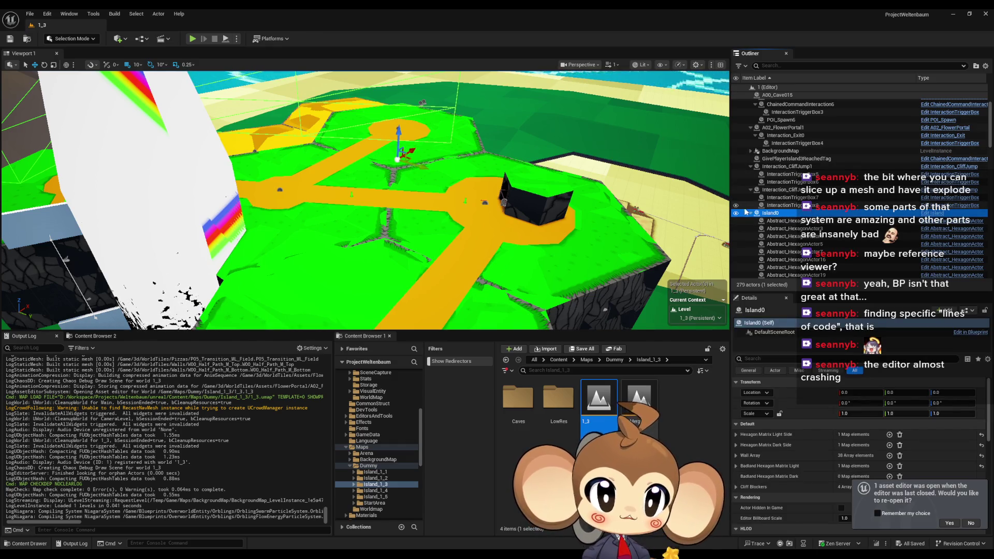
pyautogui.click(750, 213)
pyautogui.click(781, 236)
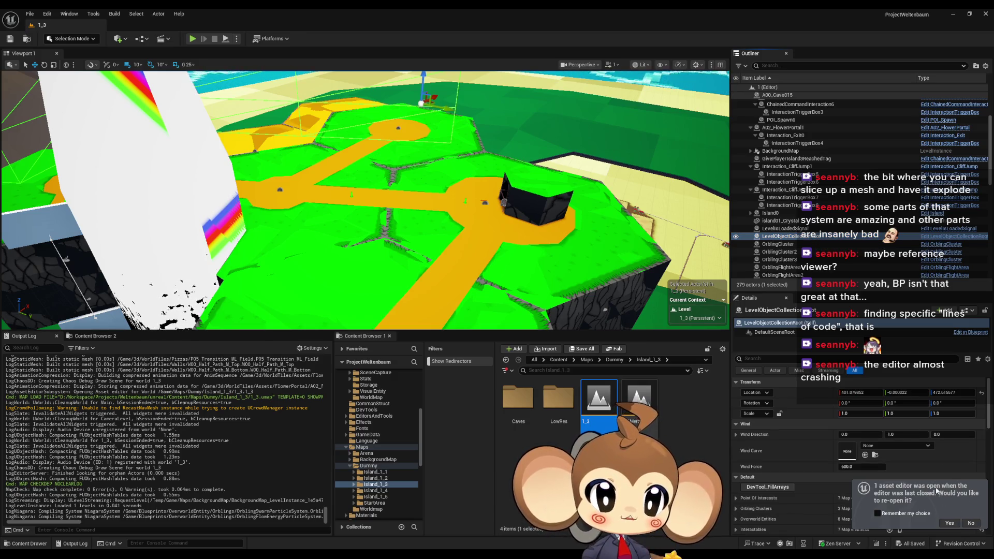
pyautogui.scroll(-3, 925, 475)
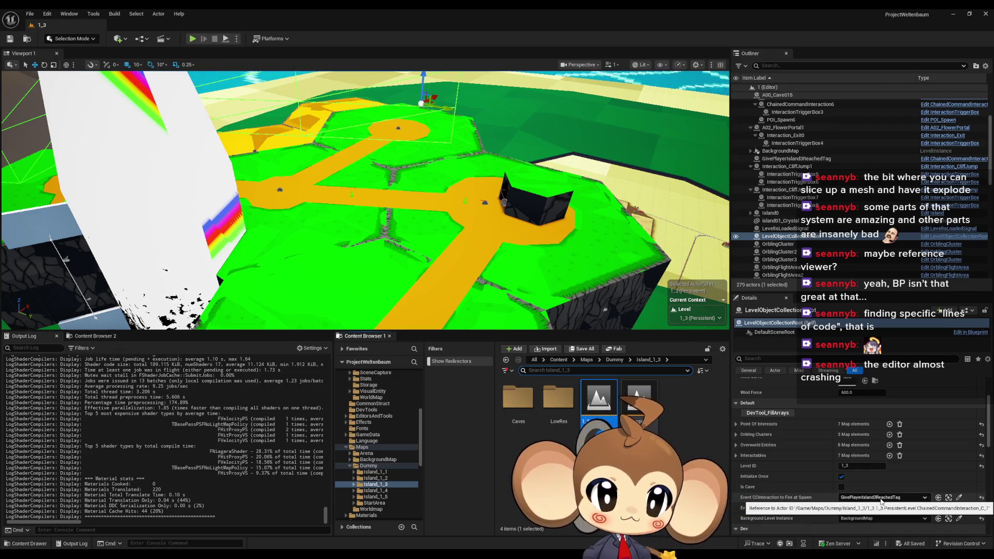
# Inspect the GivePlayerIsland3ReachedTag trigger's Island3Reached payload and locate its CCP_GivePlayerProgressionTags preset
pyautogui.click(948, 498)
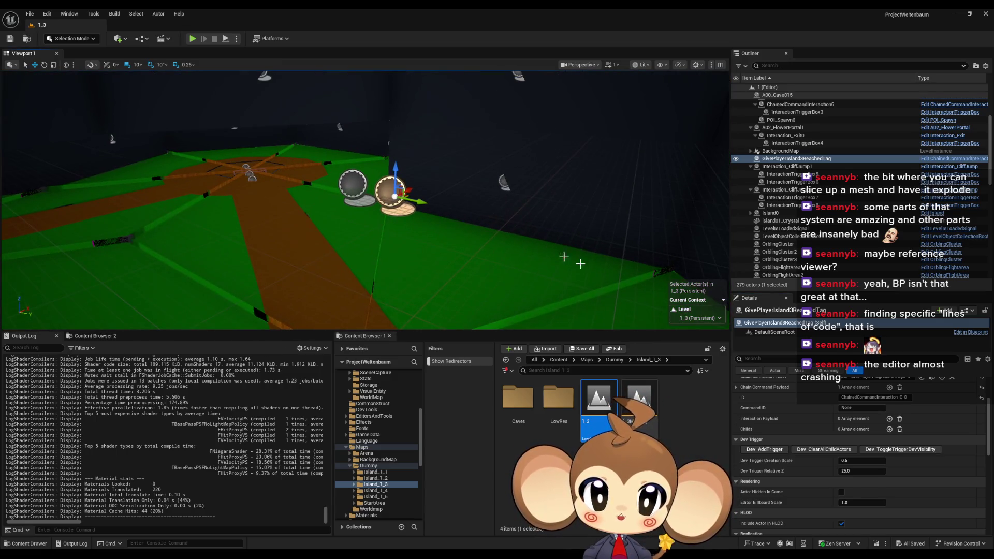
pyautogui.scroll(3, 746, 451)
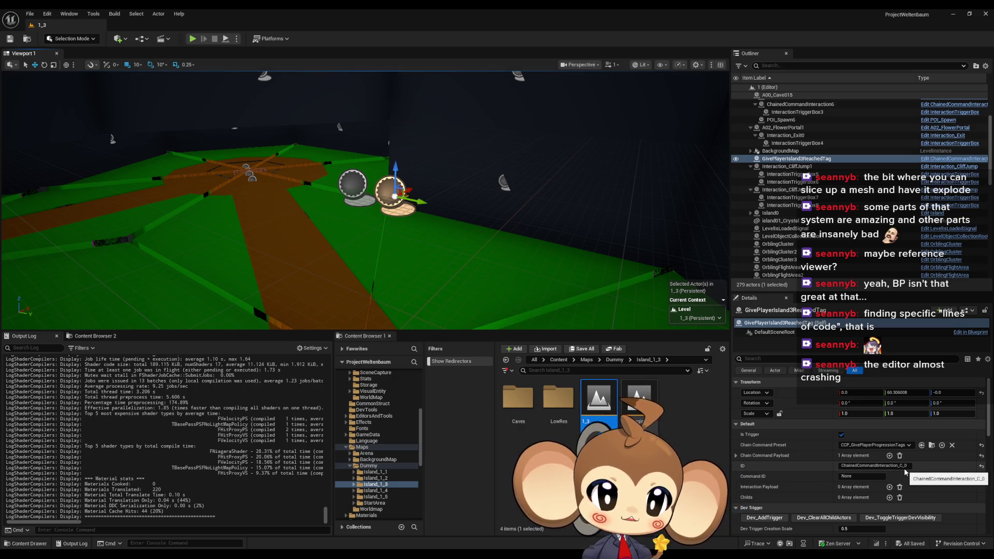
pyautogui.click(735, 456)
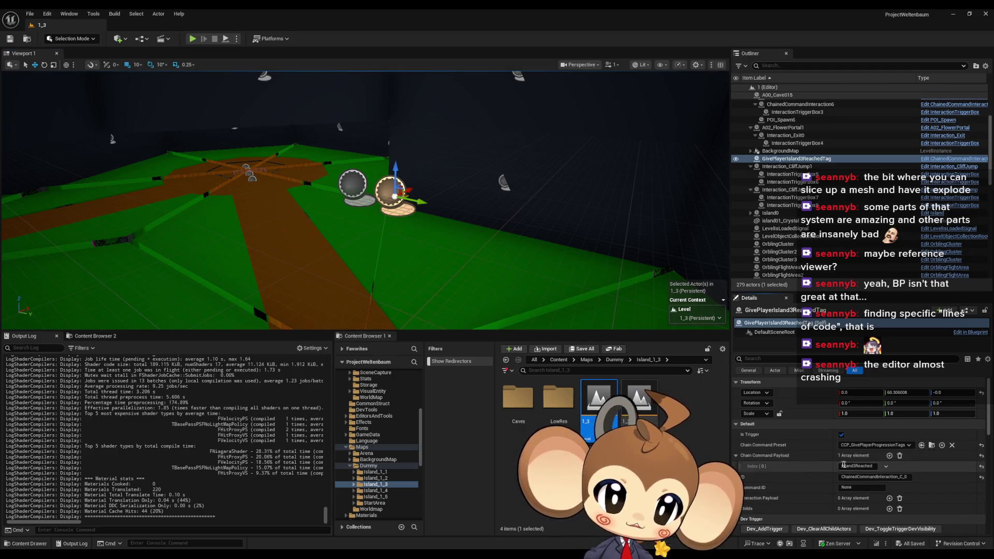
pyautogui.click(859, 466)
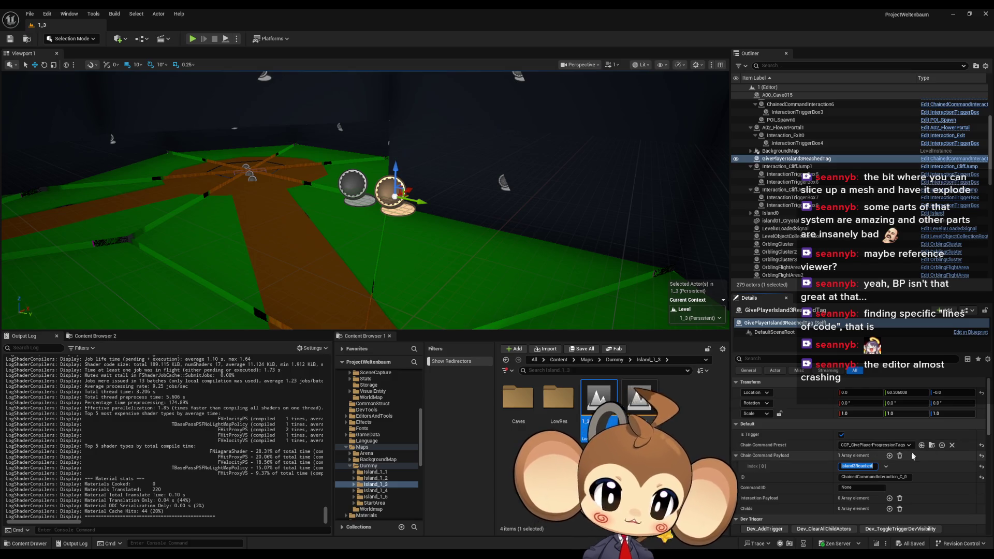
pyautogui.click(932, 445)
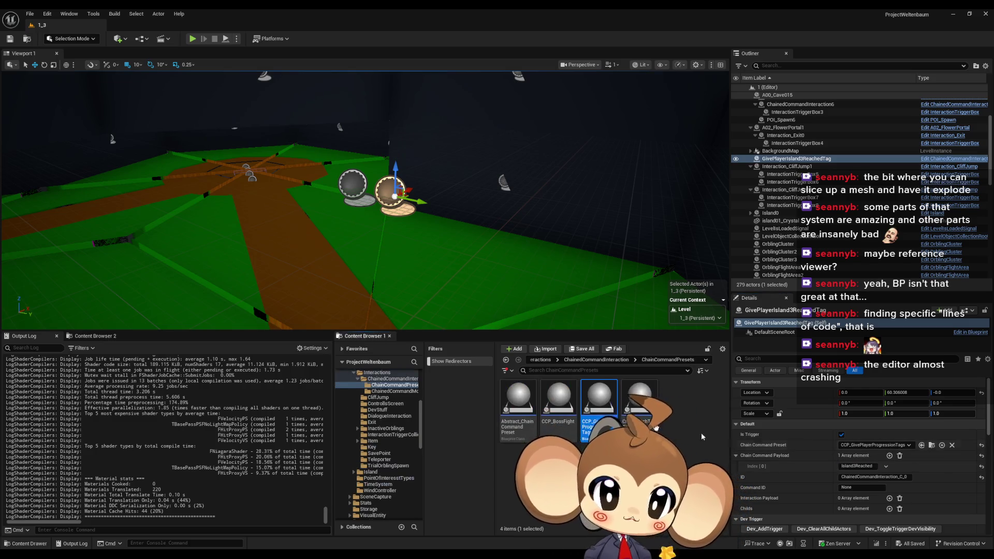
# Open CCP_GivePlayerProgressionTags and inspect its graph and InitializeChainCommandPreset function
pyautogui.doubleClick(602, 406)
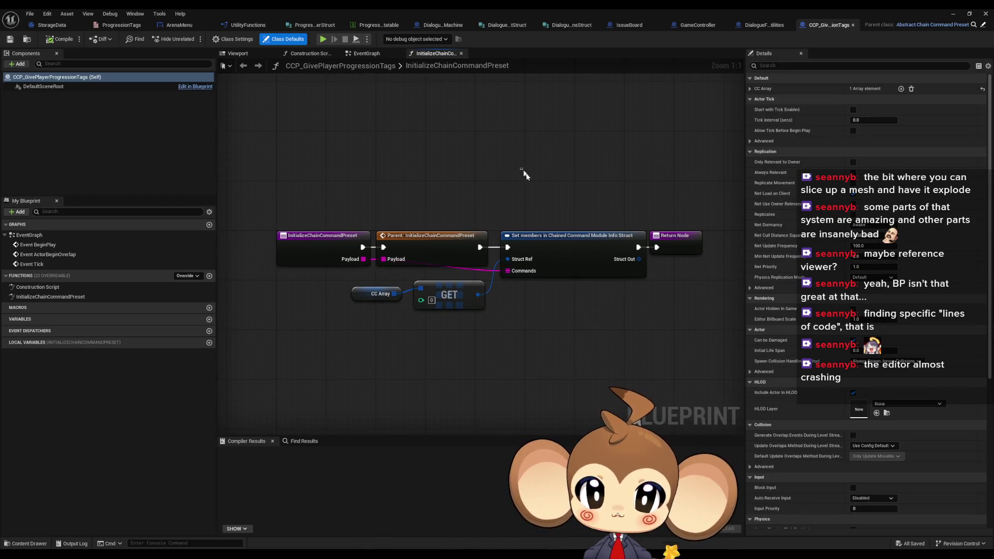
pyautogui.moveTo(324, 281); pyautogui.dragTo(479, 327)
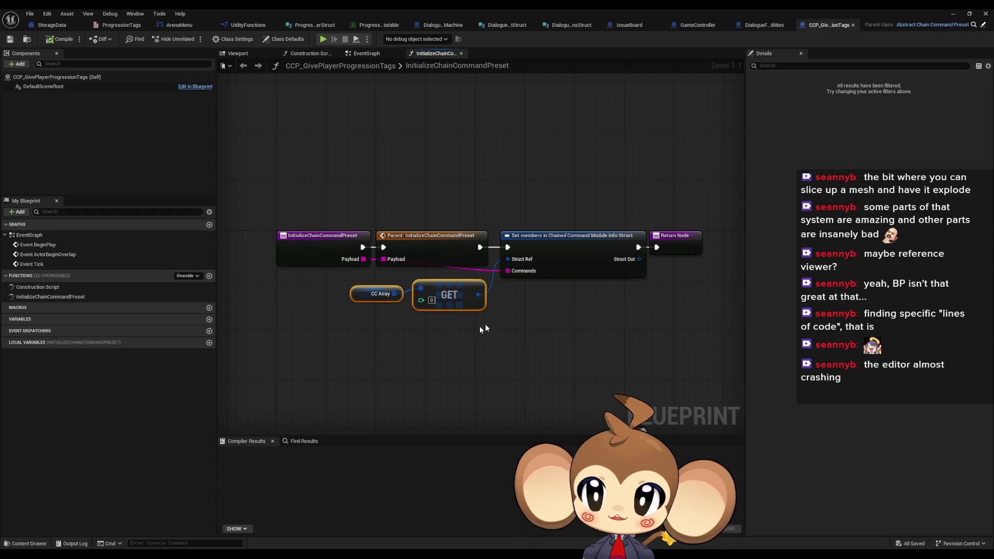
pyautogui.click(569, 254)
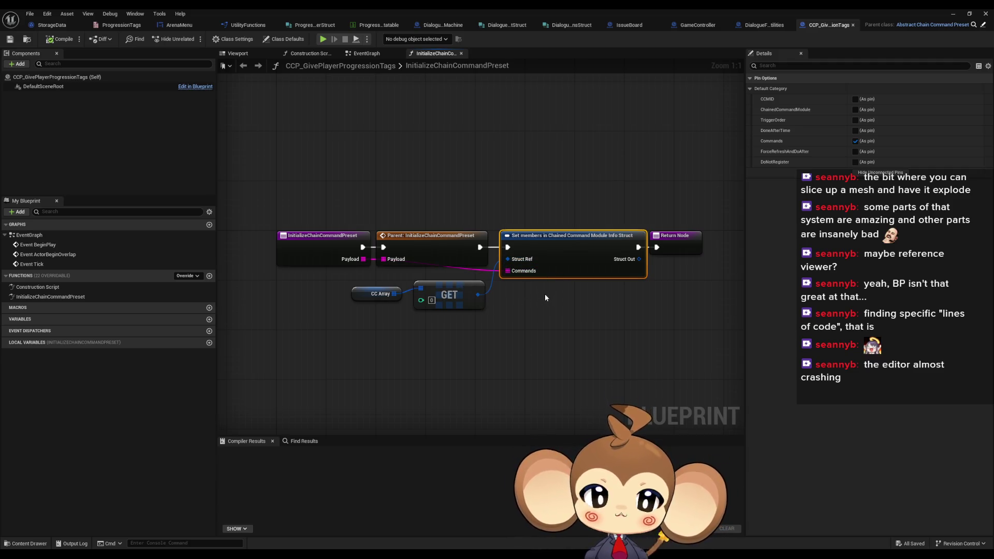
pyautogui.doubleClick(588, 9)
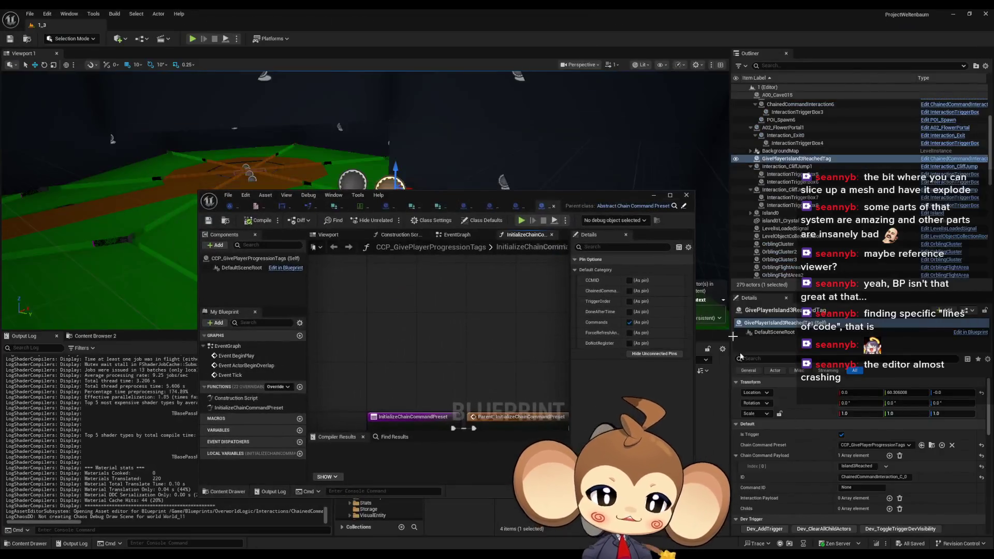
pyautogui.moveTo(605, 197)
pyautogui.mouseDown()
pyautogui.moveTo(460, 56)
pyautogui.moveTo(444, 54)
pyautogui.mouseUp()
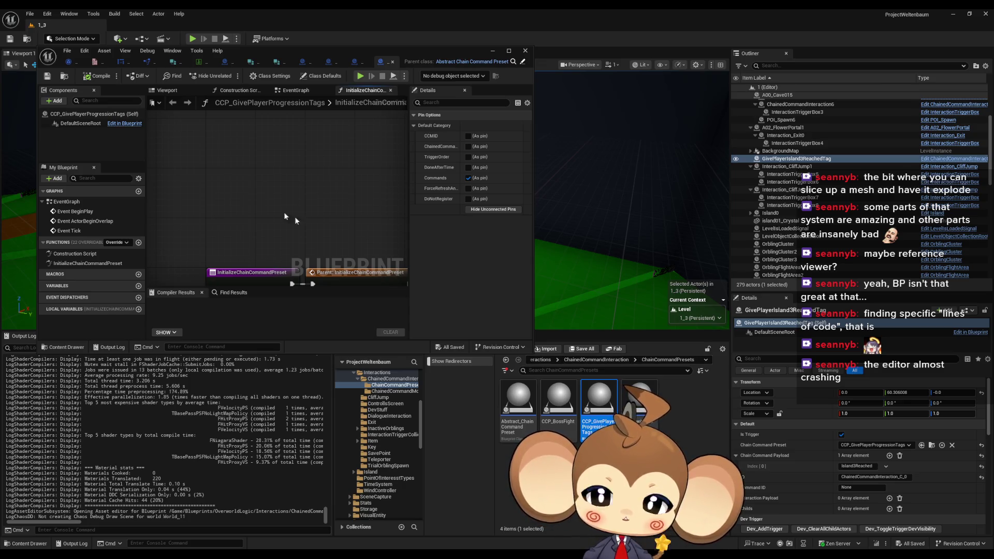
pyautogui.moveTo(247, 218)
pyautogui.mouseDown()
pyautogui.moveTo(279, 111)
pyautogui.moveTo(239, 120)
pyautogui.mouseUp()
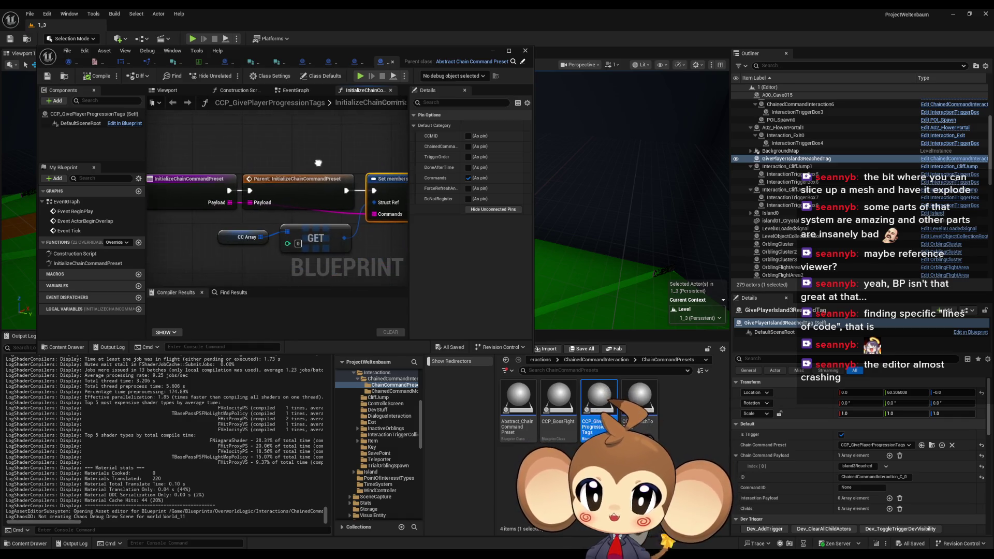
pyautogui.click(67, 264)
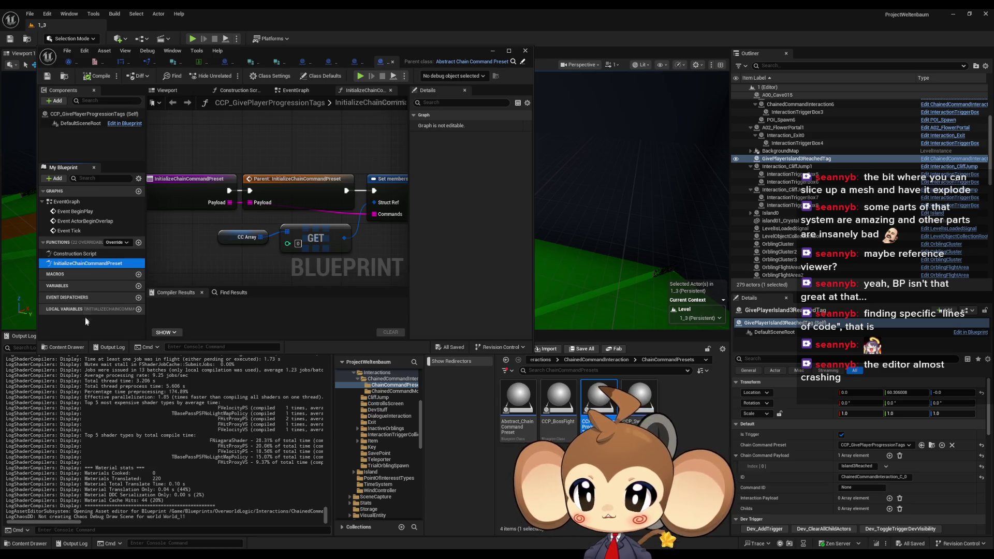
# Inspect the preset's CC Array GivePlayerProgressionFlag default, then open CCM_GivePlayerProgessionTag
pyautogui.click(280, 77)
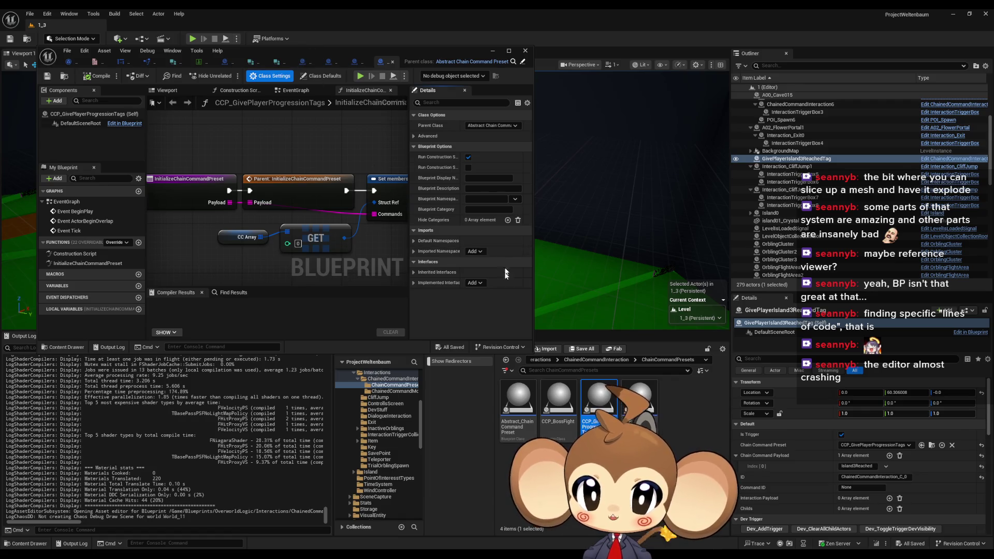
pyautogui.click(321, 76)
pyautogui.doubleClick(337, 51)
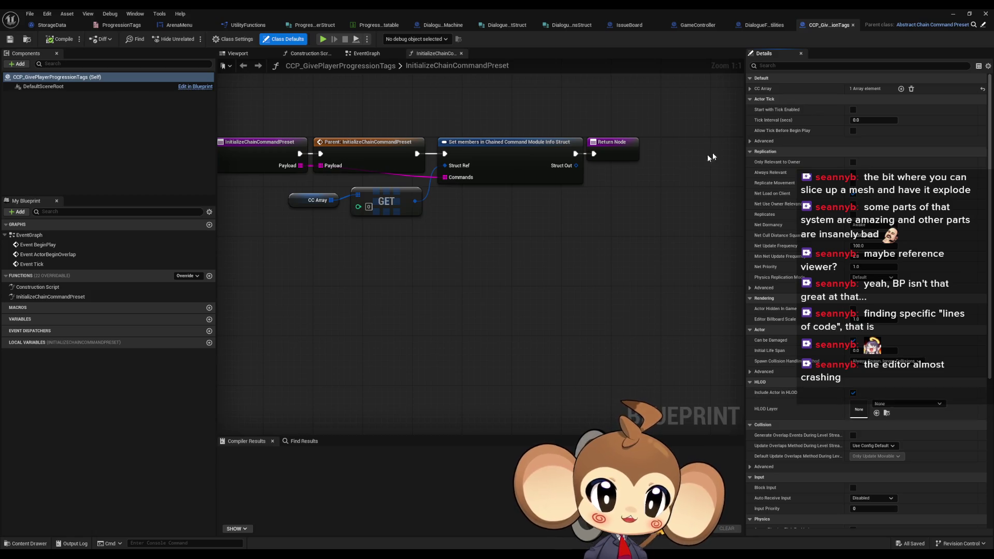
pyautogui.click(750, 88)
pyautogui.click(756, 99)
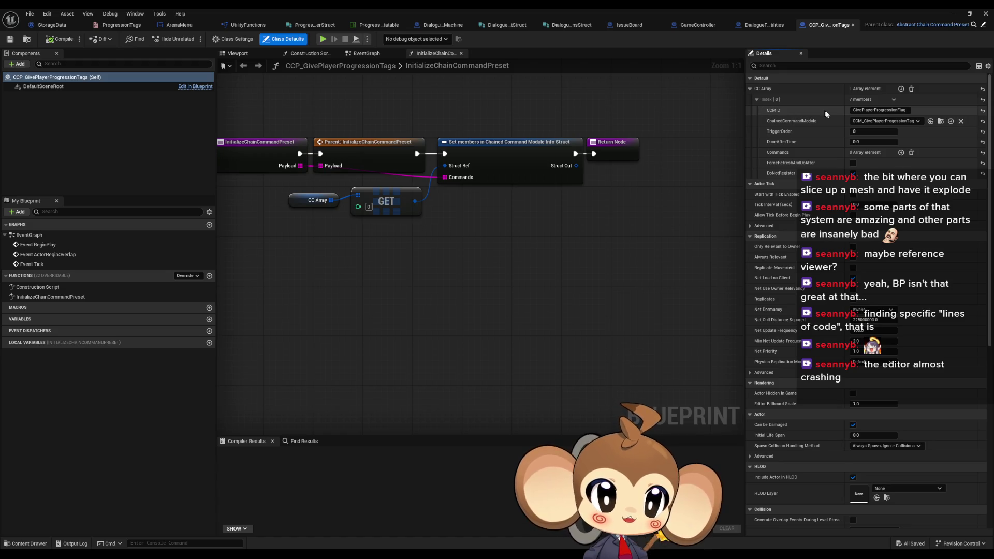
pyautogui.click(890, 110)
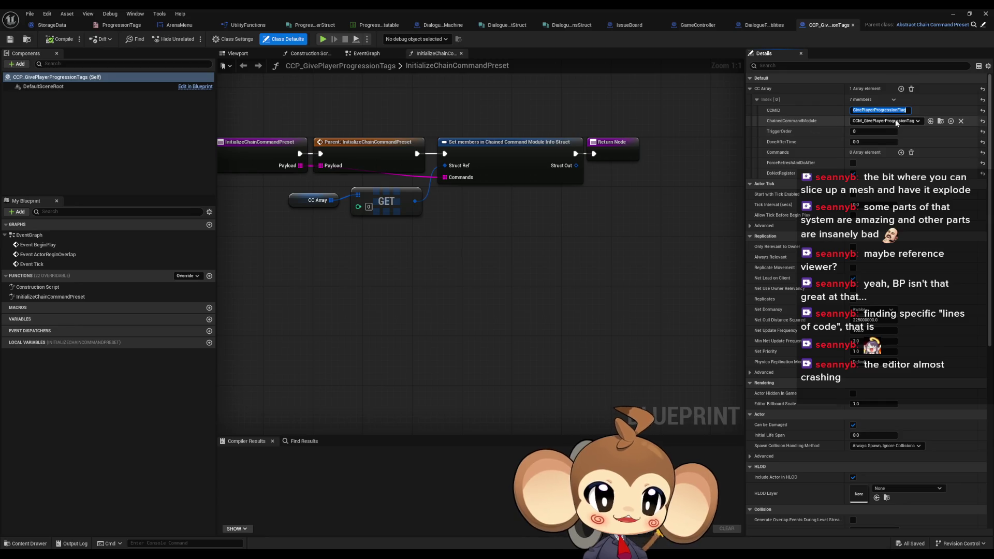
pyautogui.doubleClick(614, 8)
pyautogui.doubleClick(510, 481)
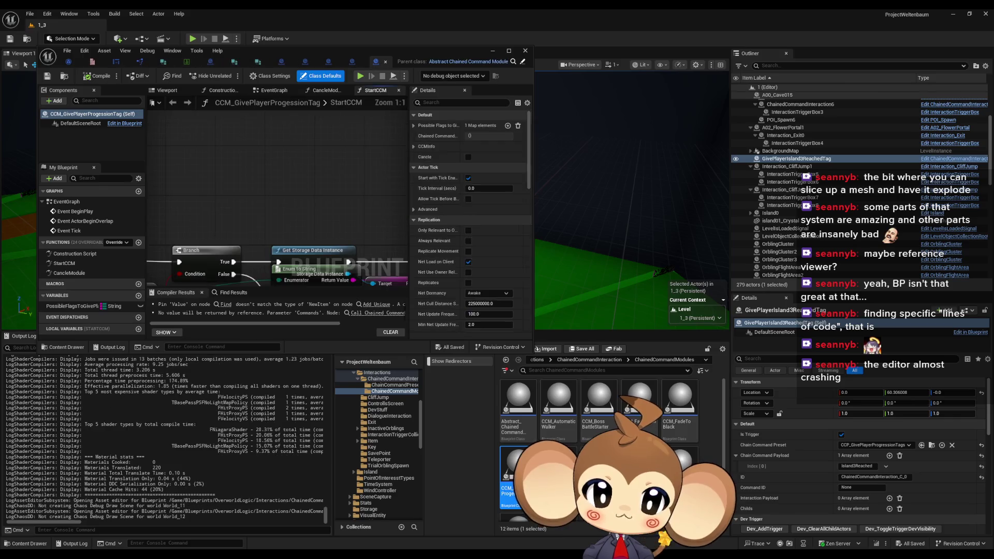
# Inspect the AddUnique node and Possible Flags to Give Player's Island3Reached default
pyautogui.doubleClick(309, 51)
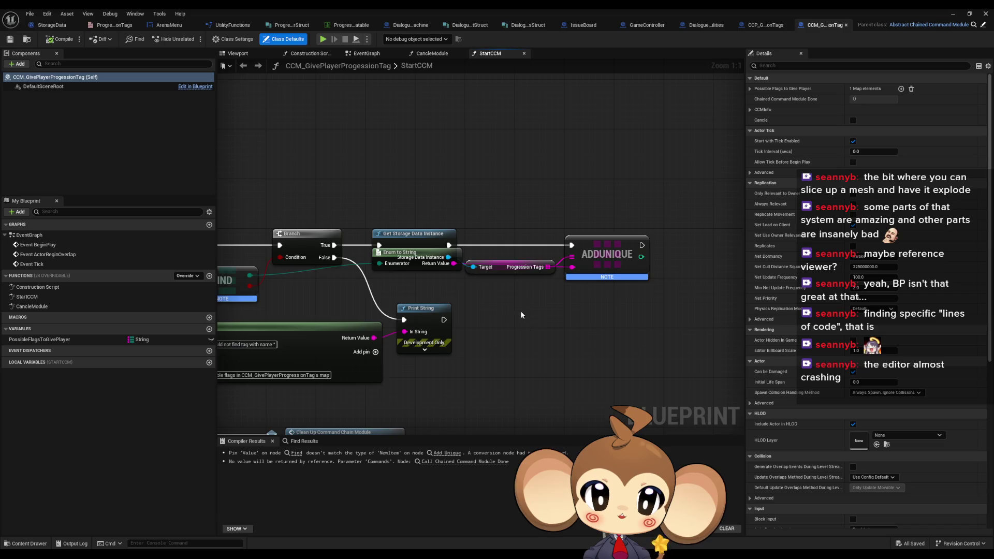
pyautogui.moveTo(466, 308); pyautogui.dragTo(522, 301)
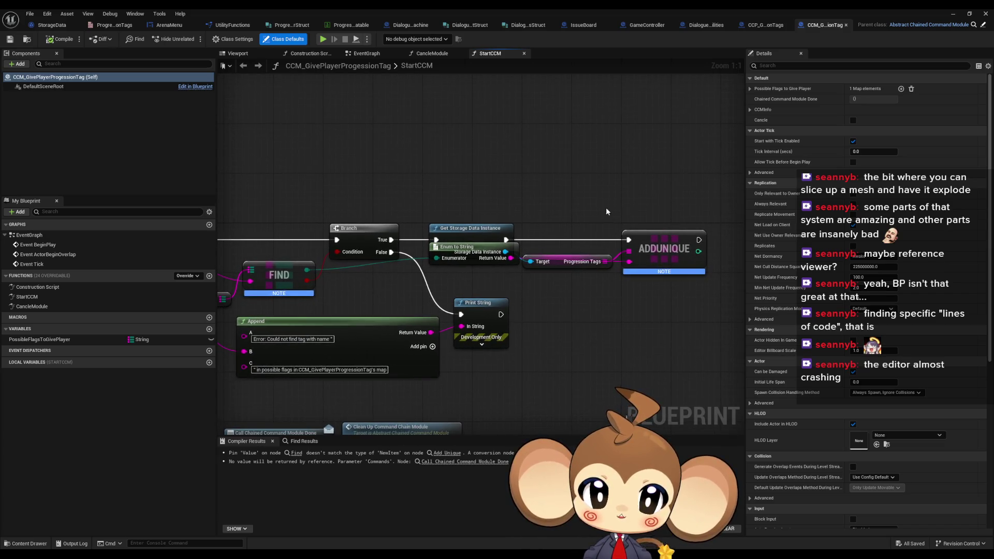
pyautogui.moveTo(607, 212); pyautogui.dragTo(710, 321)
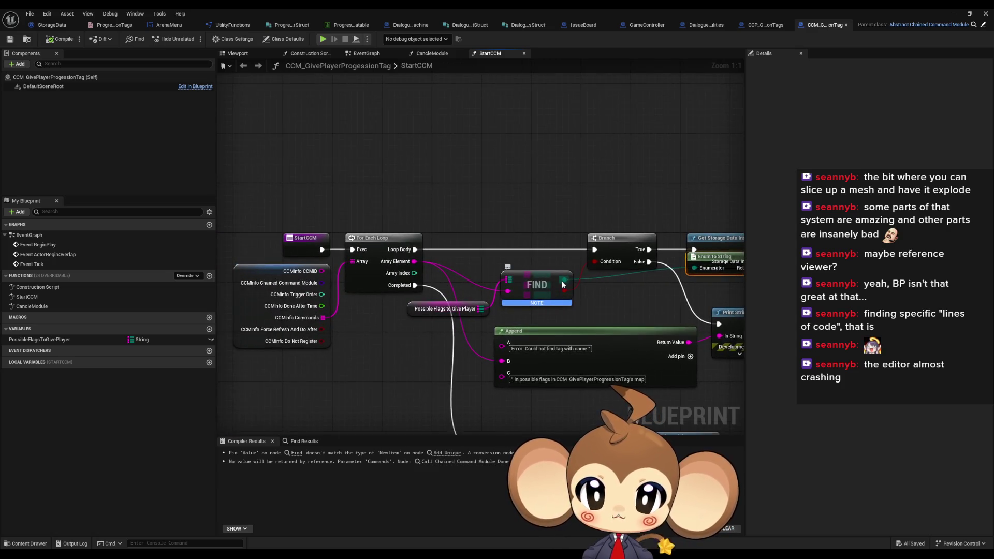
pyautogui.click(453, 302)
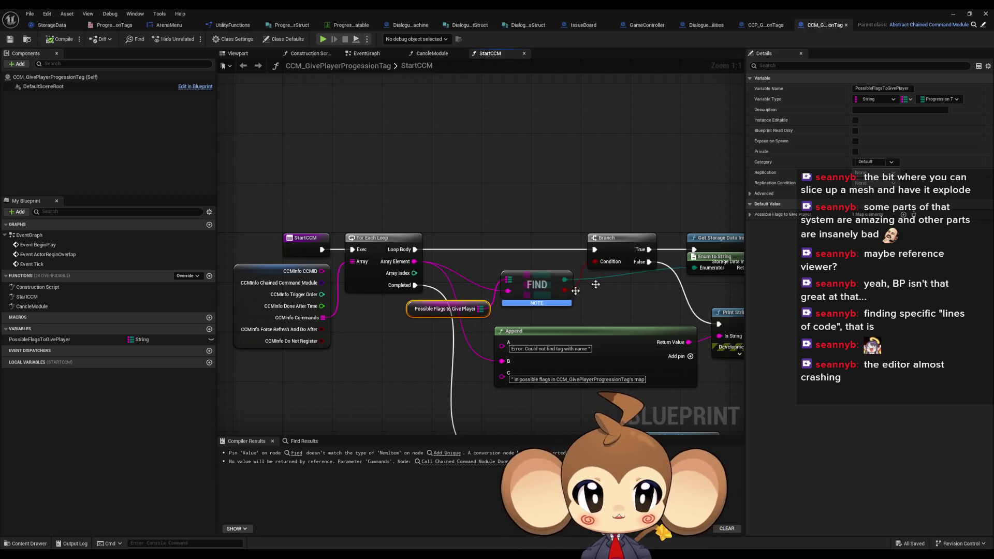
pyautogui.click(750, 214)
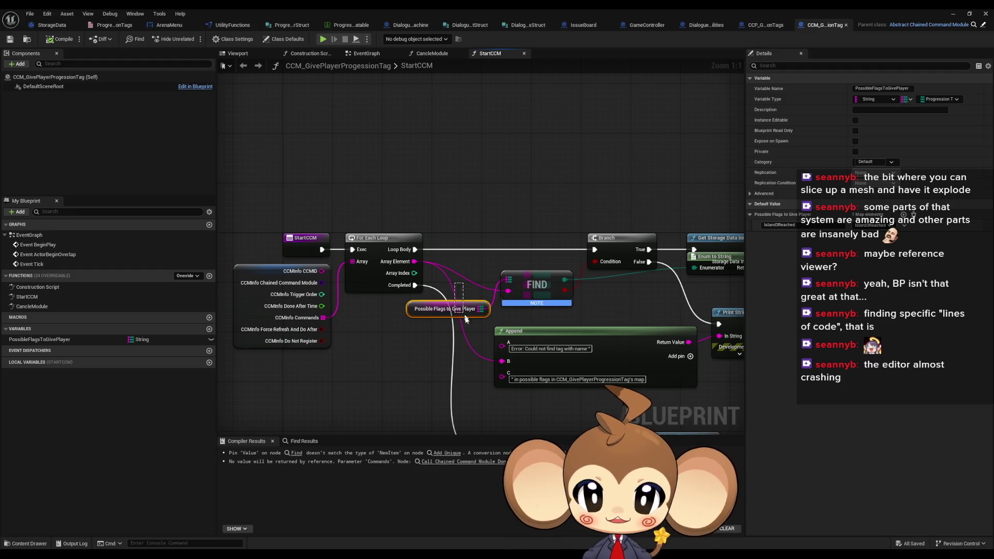
# Move Get Storage Data Instance off Enum to String and bring up the Possible Flags getter's actions
pyautogui.moveTo(553, 293)
pyautogui.mouseDown()
pyautogui.moveTo(436, 307)
pyautogui.moveTo(408, 286)
pyautogui.mouseUp()
pyautogui.moveTo(514, 235); pyautogui.dragTo(450, 245)
pyautogui.moveTo(560, 261)
pyautogui.mouseDown()
pyautogui.moveTo(562, 238)
pyautogui.moveTo(531, 289)
pyautogui.mouseUp()
pyautogui.click(605, 273)
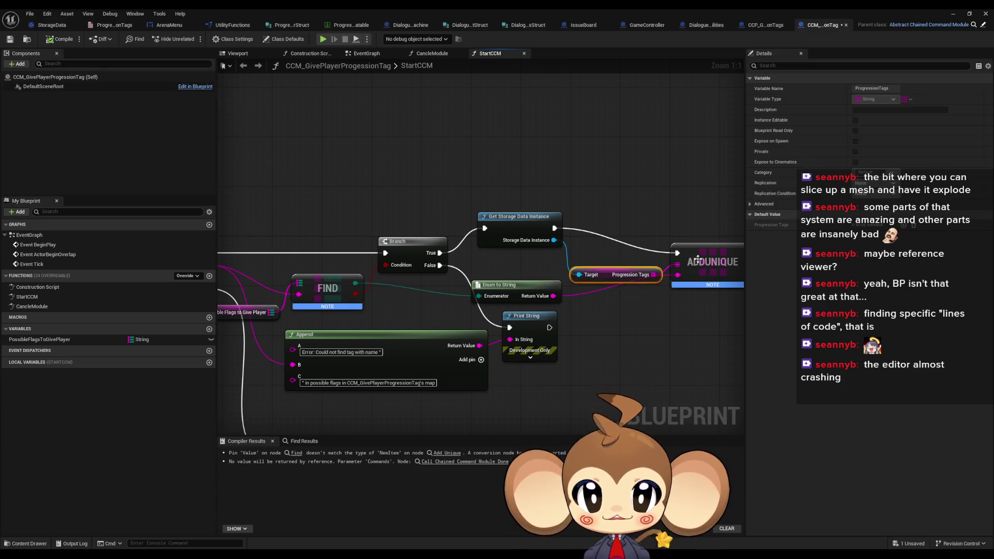
pyautogui.moveTo(665, 291); pyautogui.dragTo(460, 283)
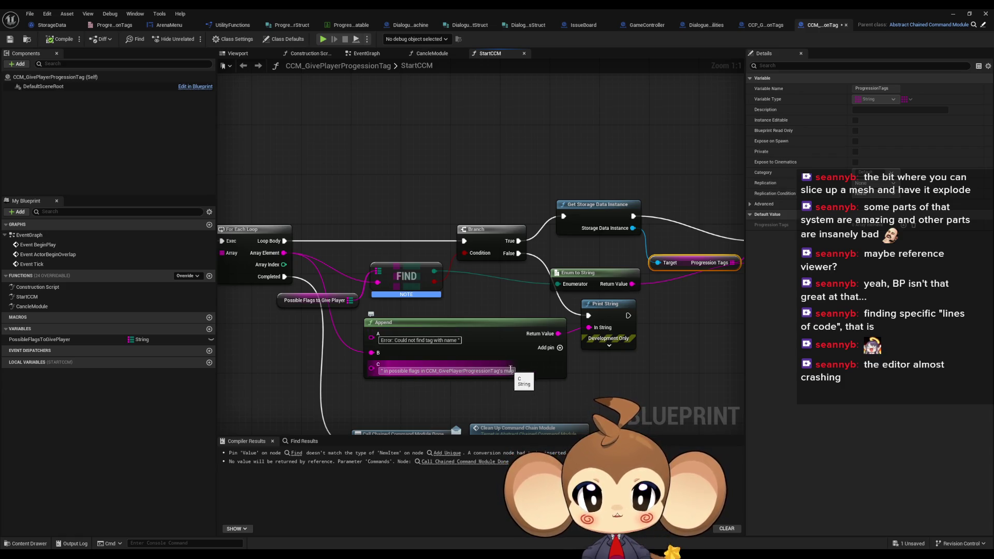
pyautogui.moveTo(476, 369); pyautogui.dragTo(556, 329)
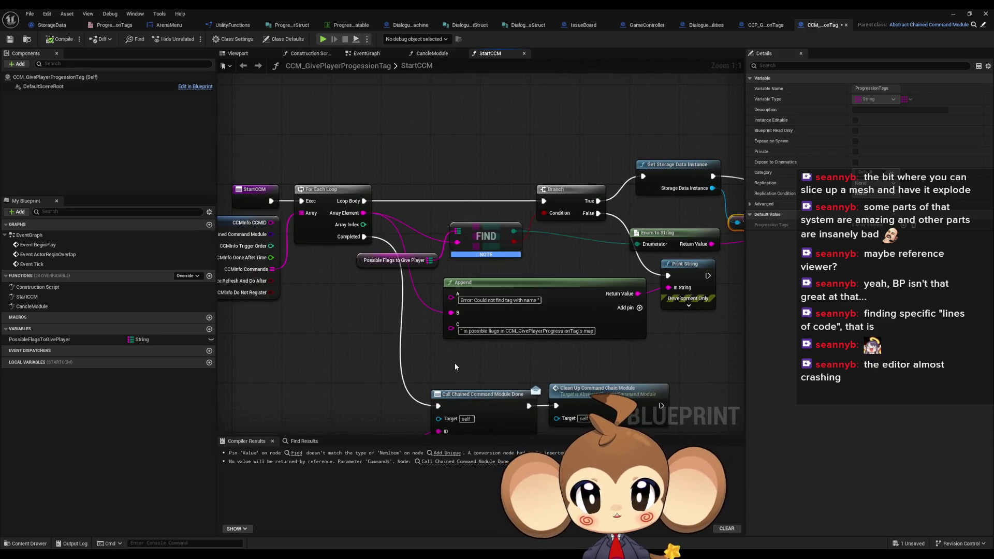
pyautogui.click(357, 262)
pyautogui.rightClick(356, 263)
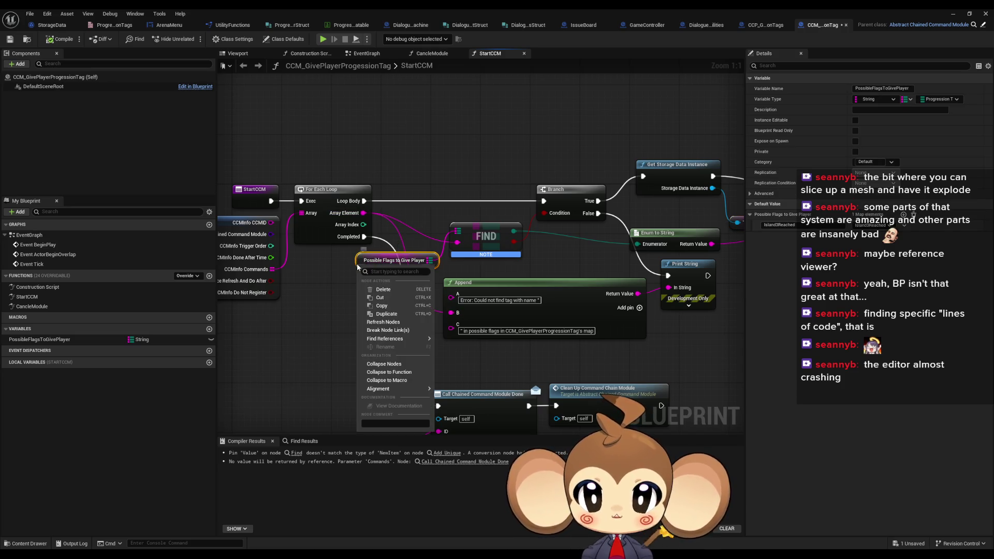
# Find references to PossibleFlagsToGivePlayer, then wire the loop's Array Element into AddUnique
pyautogui.moveTo(414, 338)
pyautogui.click(461, 355)
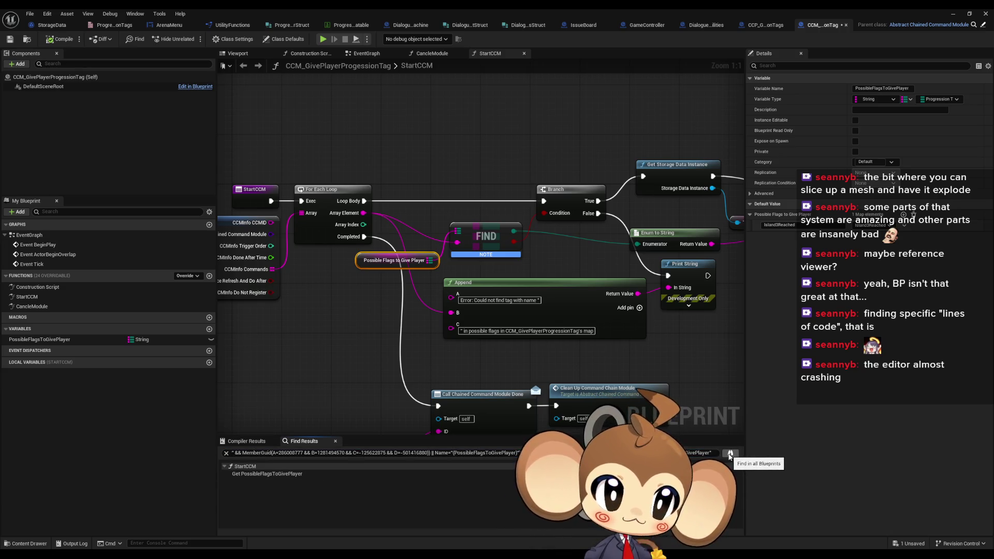
pyautogui.click(351, 318)
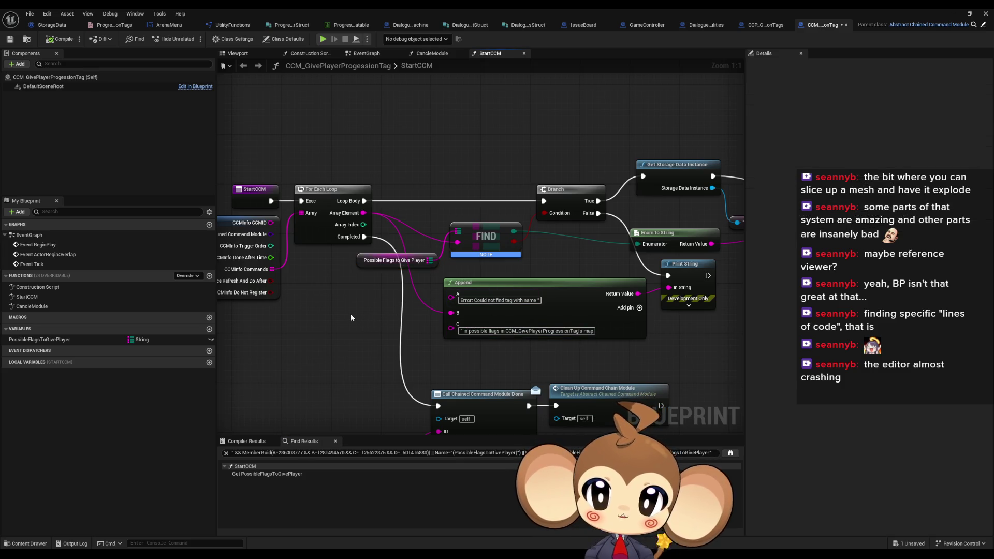
pyautogui.moveTo(427, 231)
pyautogui.mouseDown()
pyautogui.moveTo(352, 285)
pyautogui.moveTo(260, 299)
pyautogui.moveTo(387, 274)
pyautogui.mouseUp()
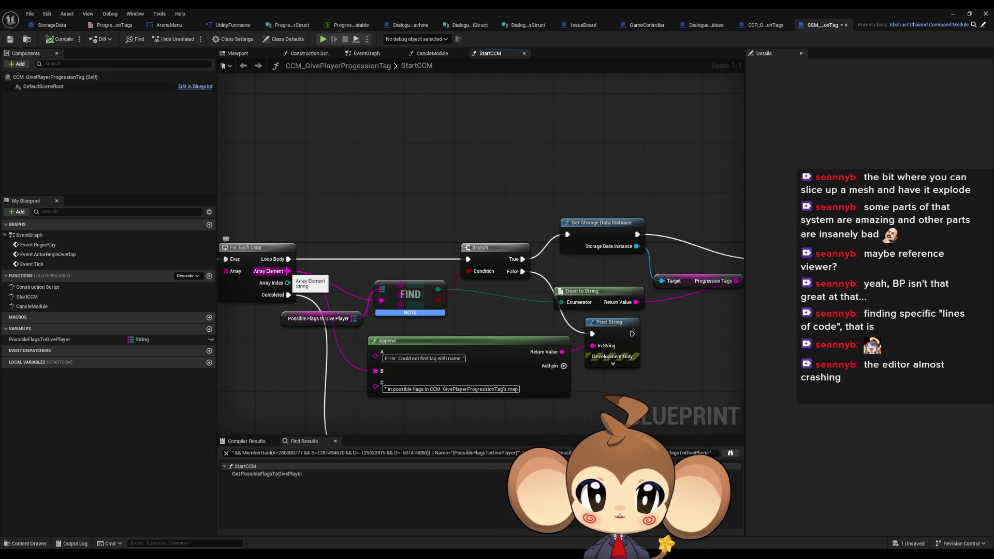
pyautogui.moveTo(288, 270)
pyautogui.mouseDown()
pyautogui.moveTo(588, 300)
pyautogui.moveTo(609, 275)
pyautogui.mouseUp()
pyautogui.moveTo(518, 300)
pyautogui.mouseDown()
pyautogui.moveTo(644, 300)
pyautogui.moveTo(672, 289)
pyautogui.mouseUp()
# Route Loop Body to Get Storage Data Instance; delete Branch, FIND, Append, Print String and PossibleFlagsToGivePlayer
pyautogui.moveTo(474, 241); pyautogui.dragTo(572, 216)
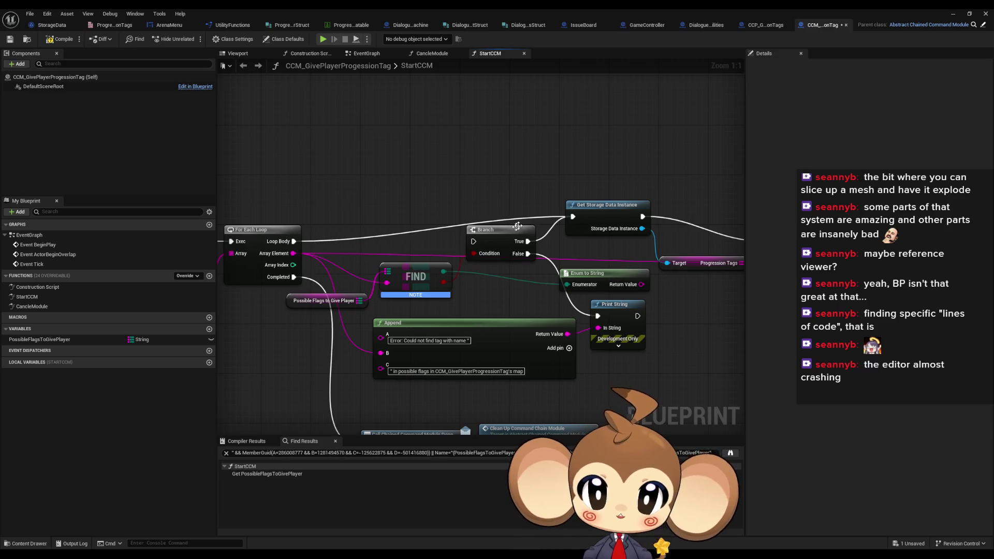
pyautogui.click(517, 226)
pyautogui.press('Delete')
pyautogui.click(443, 294)
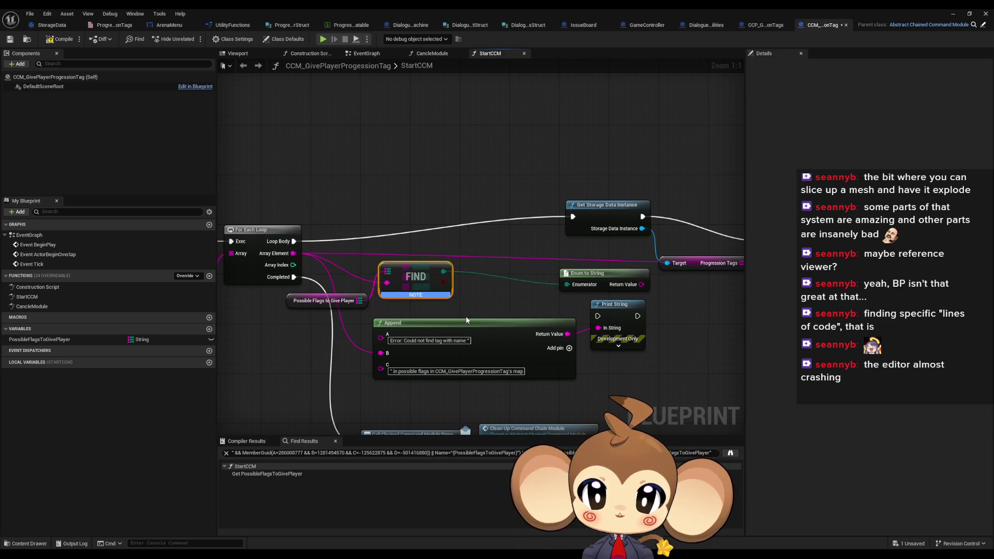
pyautogui.press('Delete')
pyautogui.click(40, 339)
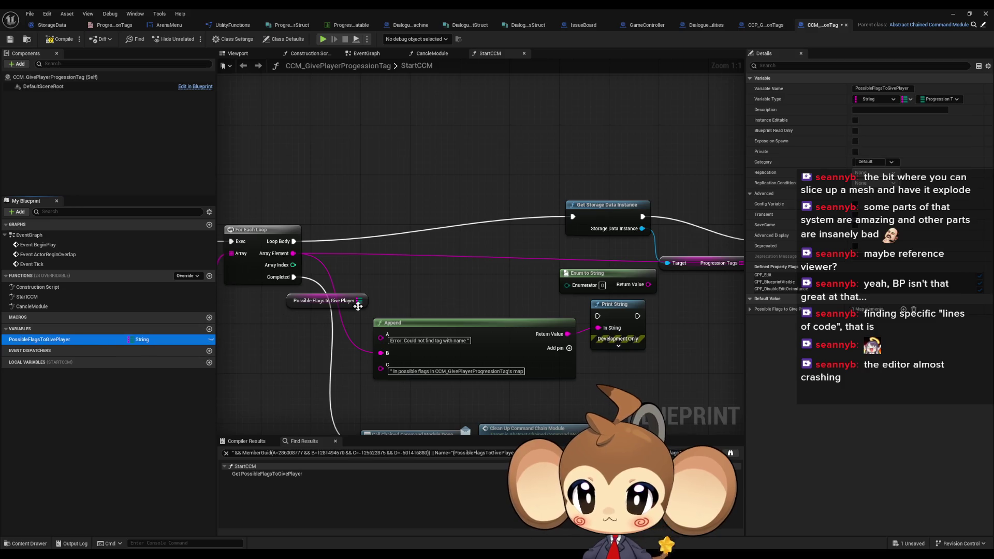
pyautogui.click(358, 301)
pyautogui.press('Delete')
pyautogui.click(39, 339)
pyautogui.press('Delete')
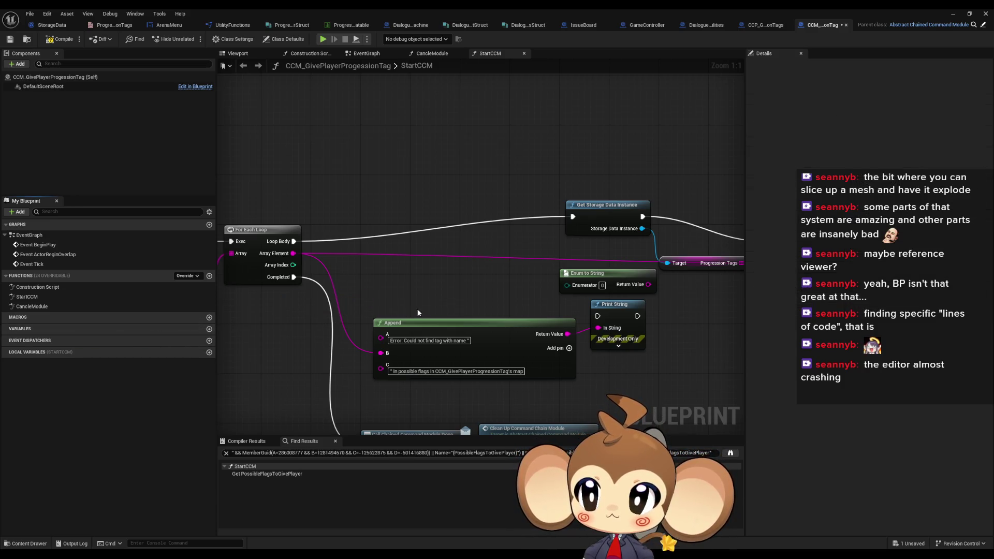
pyautogui.moveTo(466, 278); pyautogui.dragTo(629, 325)
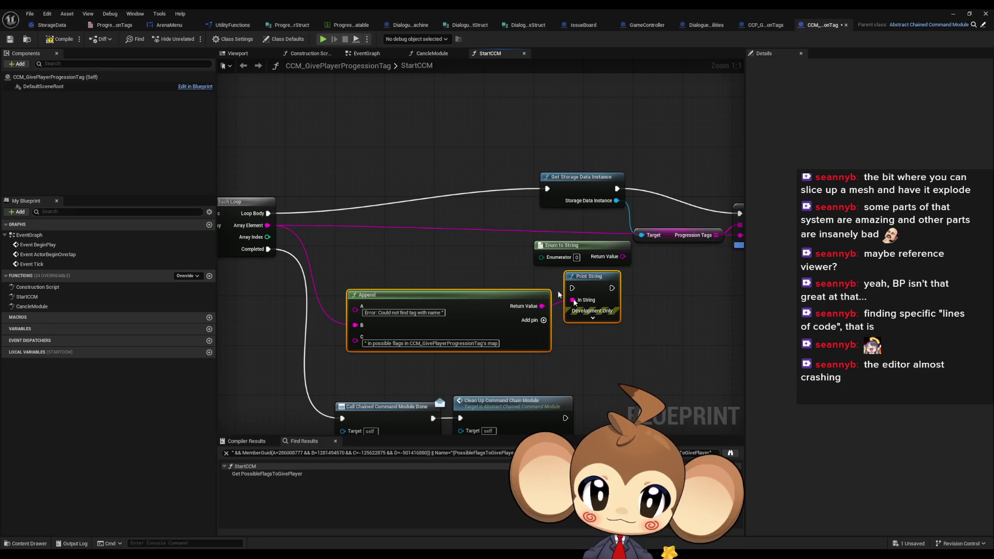
pyautogui.press('Delete')
# Line up the storage, AddUnique and Progression Tags nodes beside the loop
pyautogui.moveTo(549, 310); pyautogui.dragTo(504, 323)
pyautogui.moveTo(434, 144); pyautogui.dragTo(714, 266)
pyautogui.moveTo(518, 189); pyautogui.dragTo(307, 214)
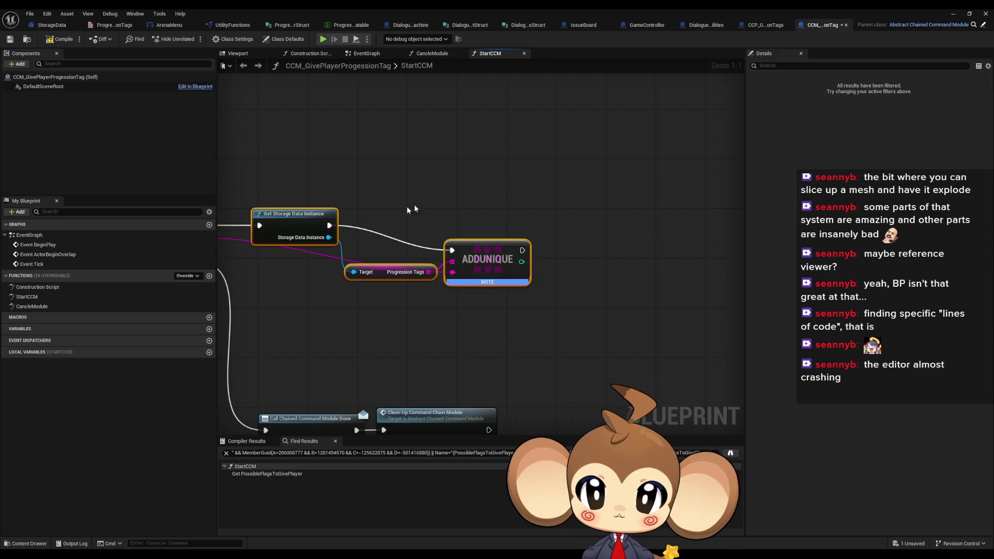
pyautogui.click(414, 210)
pyautogui.moveTo(487, 259); pyautogui.dragTo(487, 234)
pyautogui.click(405, 274)
pyautogui.moveTo(404, 277); pyautogui.dragTo(405, 252)
pyautogui.click(411, 330)
pyautogui.moveTo(411, 330); pyautogui.dragTo(612, 341)
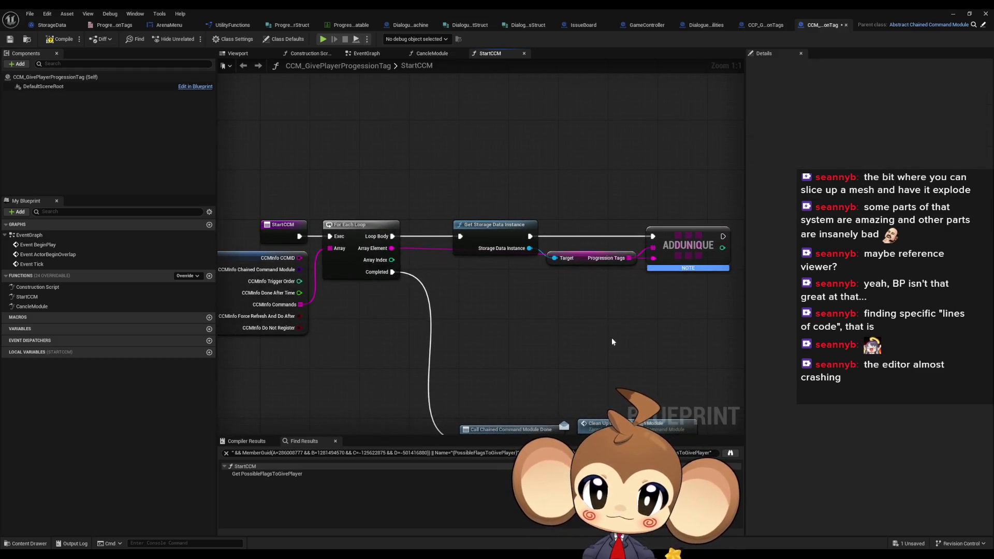
# Review the StartCCM graph and save the CCM_GivePlayerProgessionTag blueprint
pyautogui.rightClick(587, 263)
pyautogui.click(595, 289)
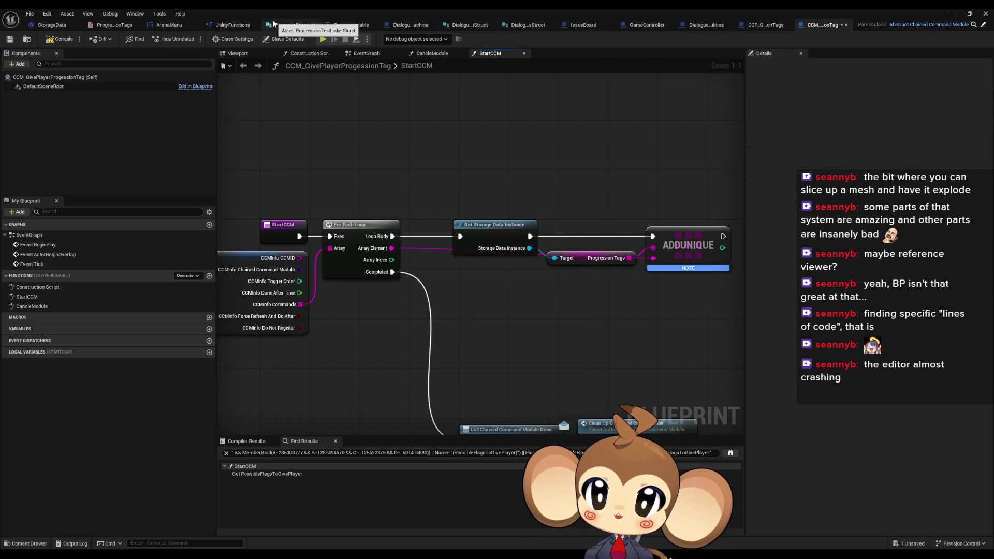
pyautogui.scroll(-2, 415, 184)
pyautogui.scroll(2, 437, 217)
pyautogui.moveTo(437, 217)
pyautogui.mouseDown()
pyautogui.moveTo(451, 150)
pyautogui.moveTo(424, 250)
pyautogui.mouseUp()
pyautogui.hotkey('ctrl', 's')
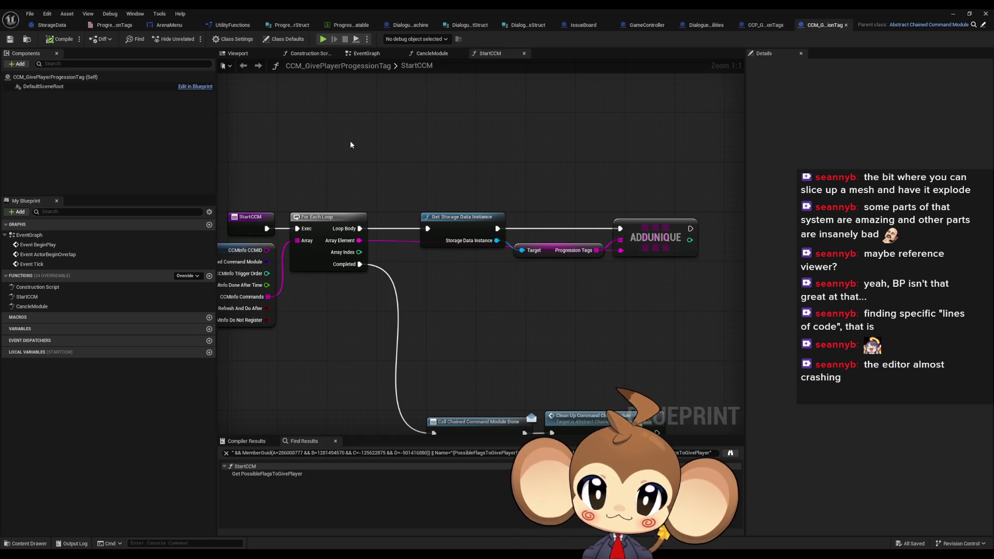
pyautogui.moveTo(641, 162); pyautogui.dragTo(595, 169)
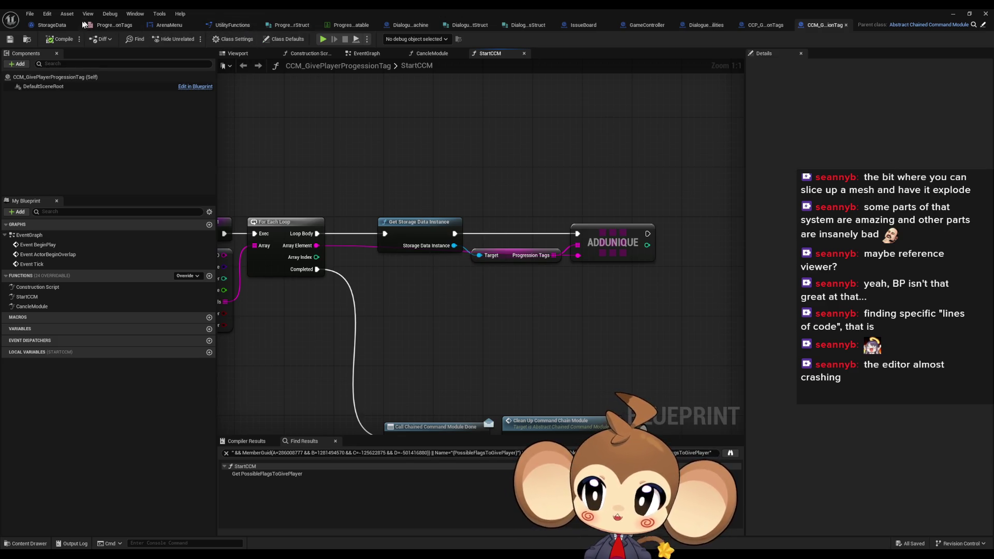
pyautogui.click(50, 26)
pyautogui.rightClick(39, 313)
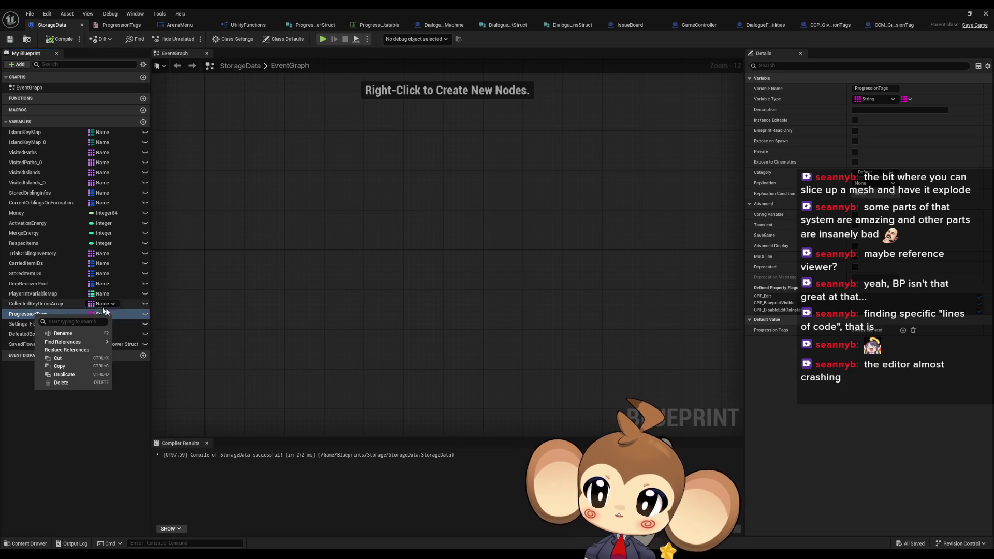
pyautogui.moveTo(80, 342)
pyautogui.click(551, 362)
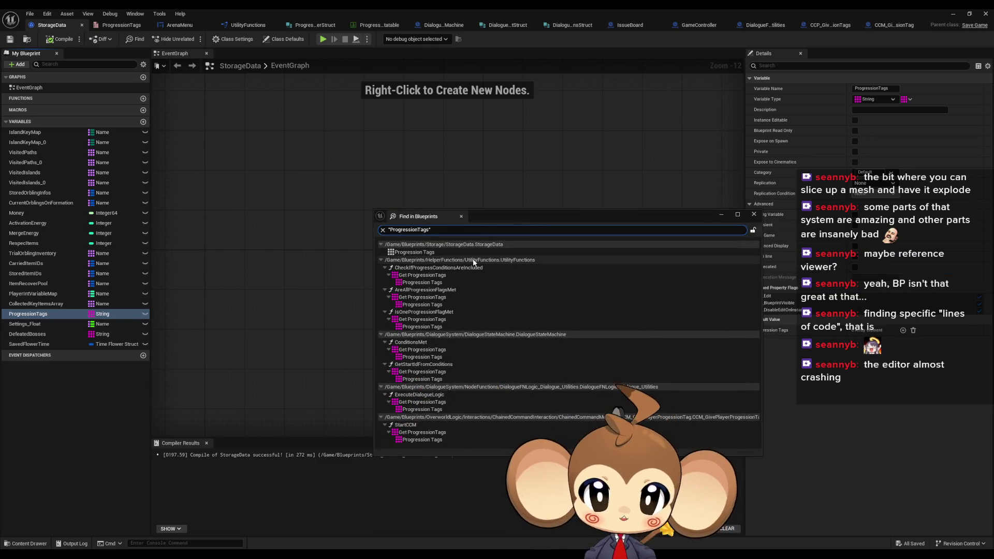
pyautogui.doubleClick(420, 279)
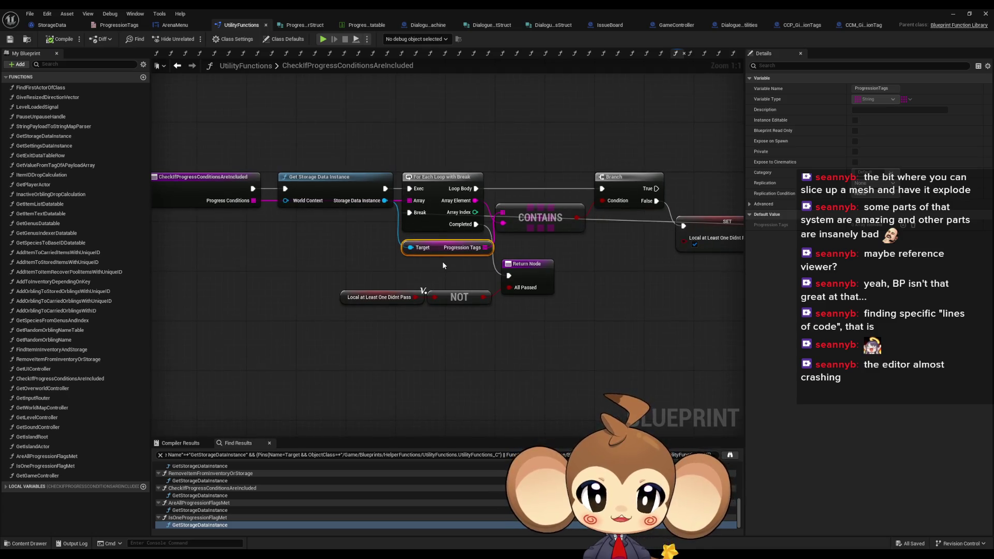
pyautogui.moveTo(407, 557)
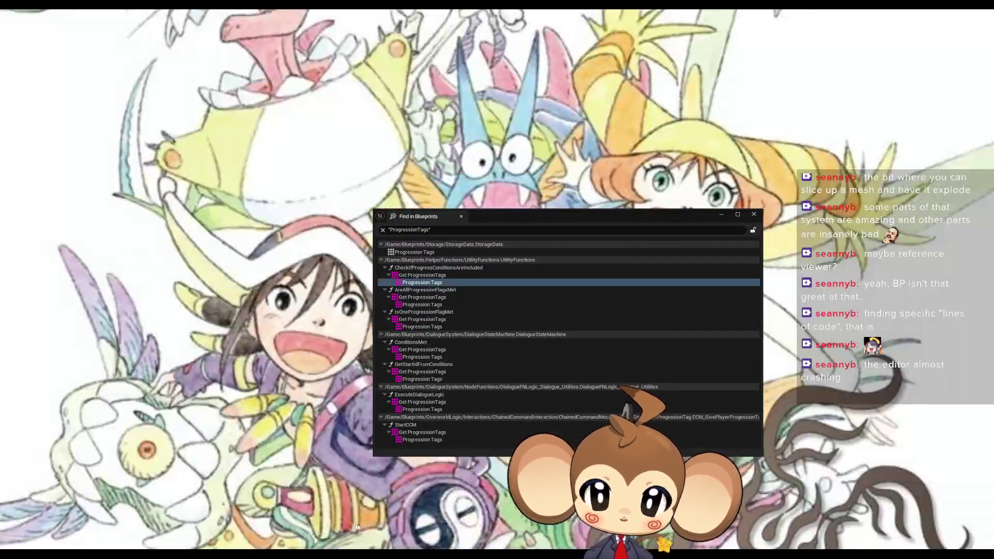
pyautogui.click(324, 520)
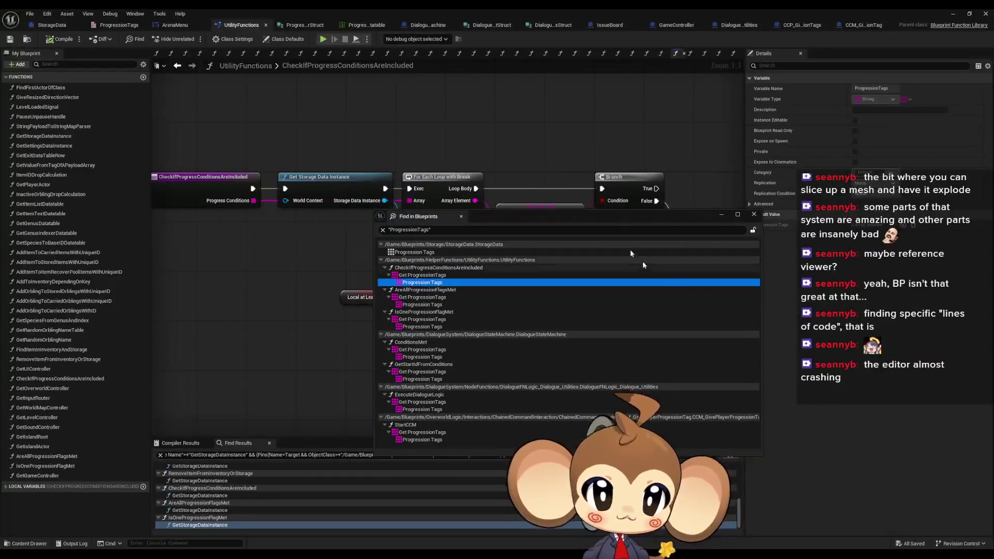
pyautogui.hotkey('alt', 'Tab')
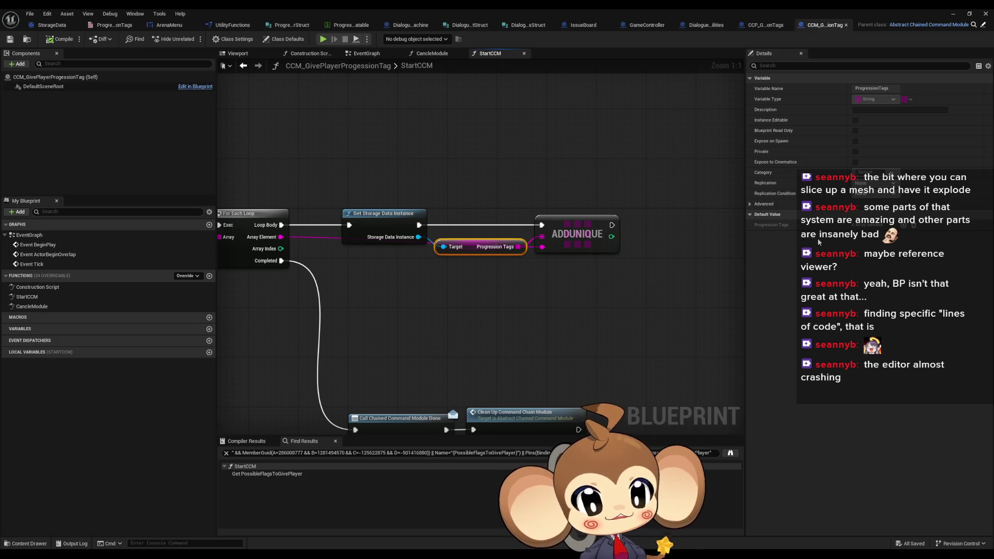
# Reload the Main level from the Content root folder
pyautogui.click(946, 13)
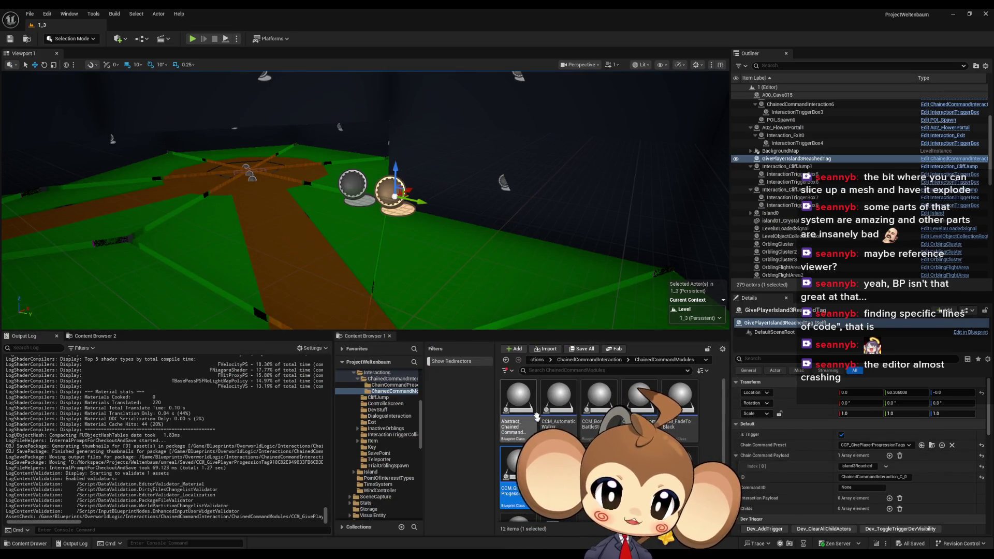
pyautogui.click(537, 361)
pyautogui.click(551, 361)
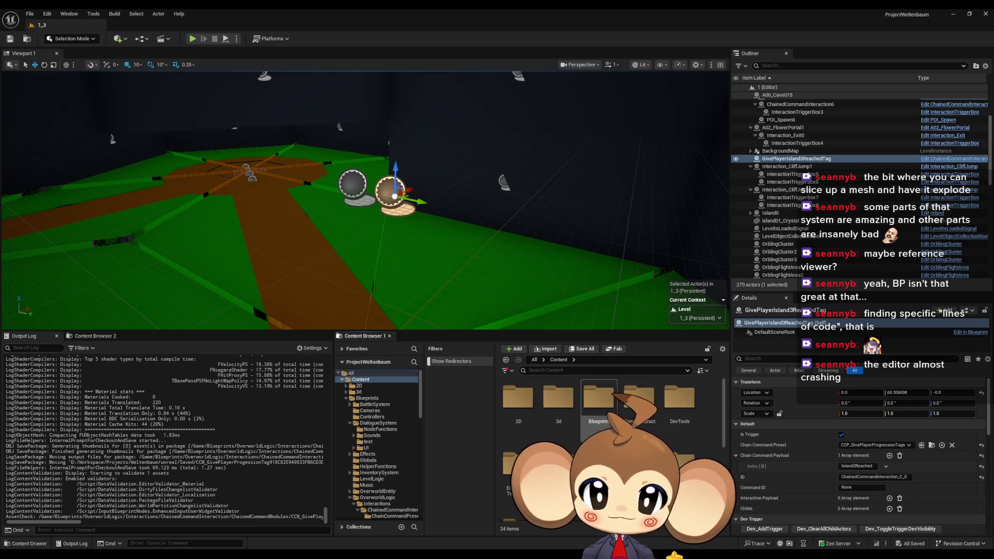
pyautogui.doubleClick(676, 419)
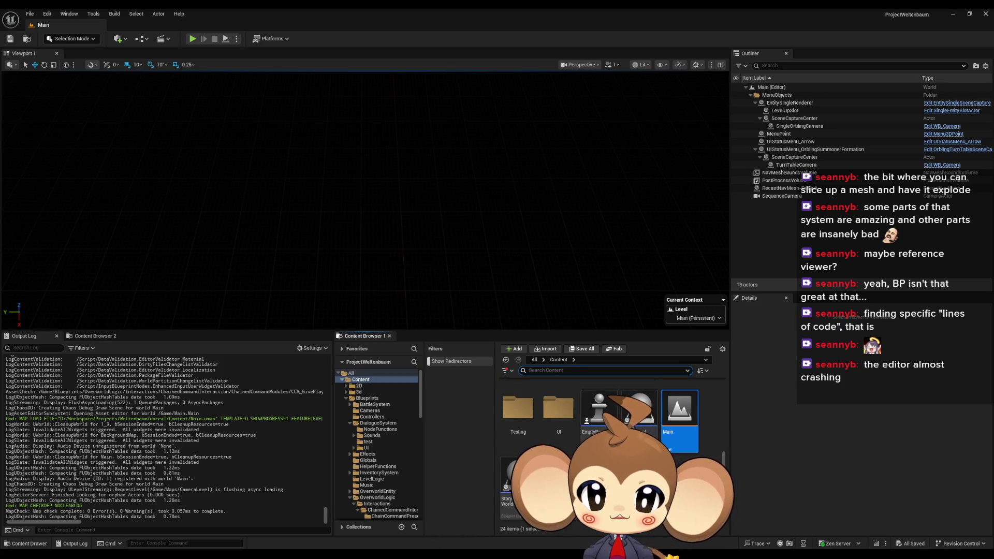
# Browse to Blueprints > OverworldLogic and open the DeveloperThings asset
pyautogui.scroll(5, 512, 506)
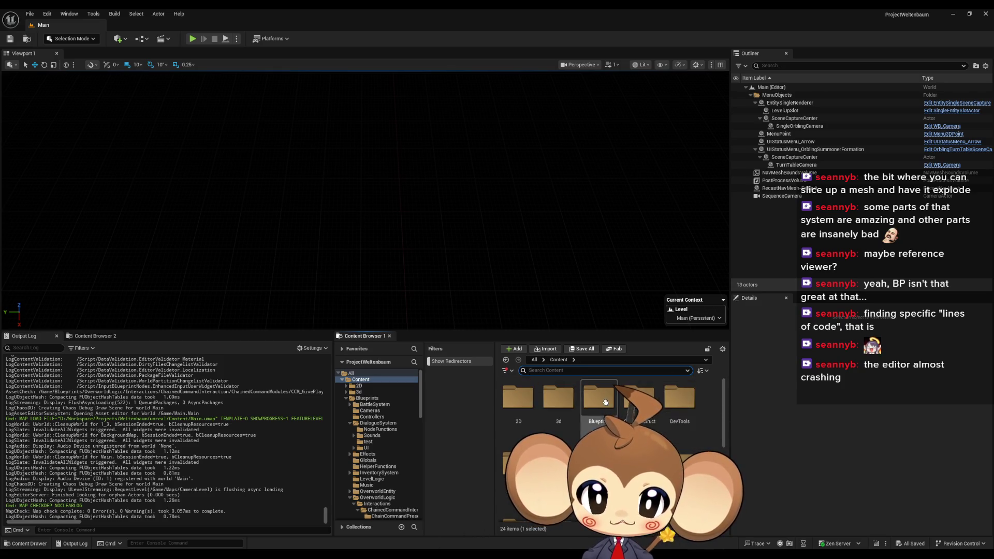
pyautogui.doubleClick(672, 431)
pyautogui.click(639, 402)
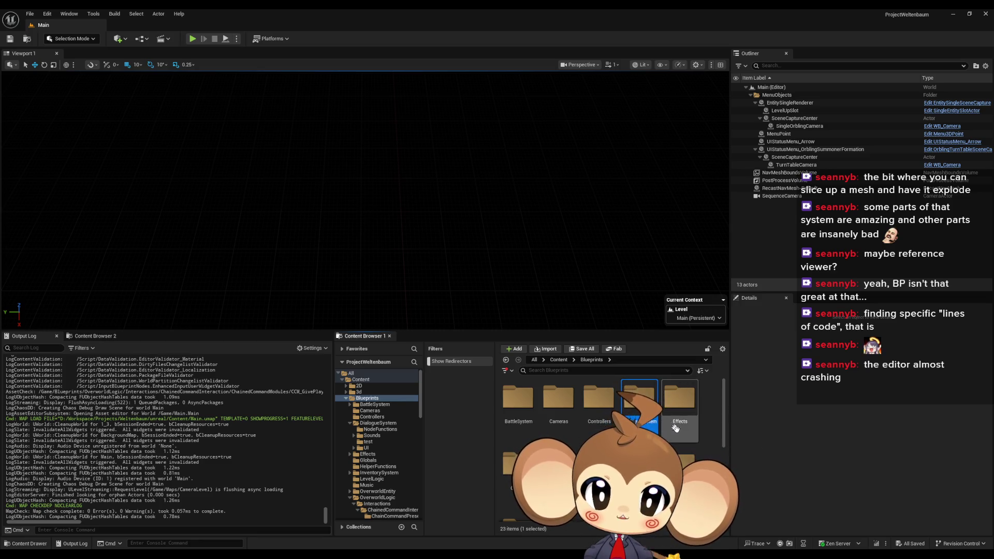
pyautogui.doubleClick(639, 401)
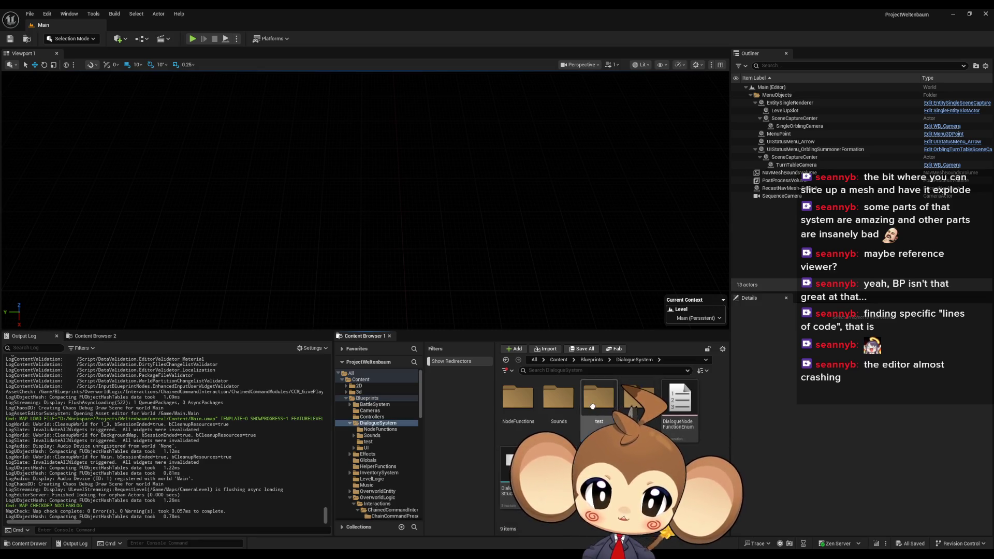
pyautogui.doubleClick(599, 401)
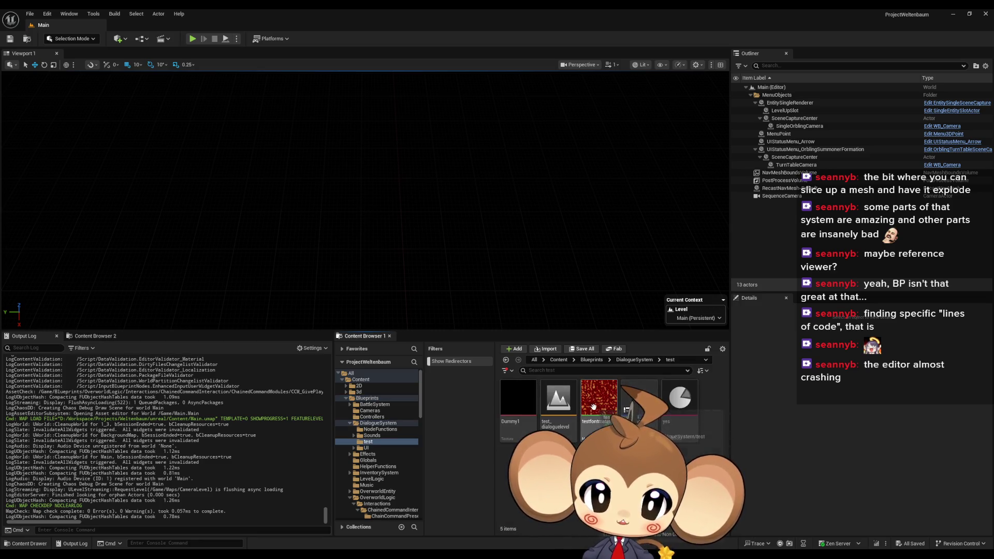
pyautogui.click(630, 363)
pyautogui.click(558, 359)
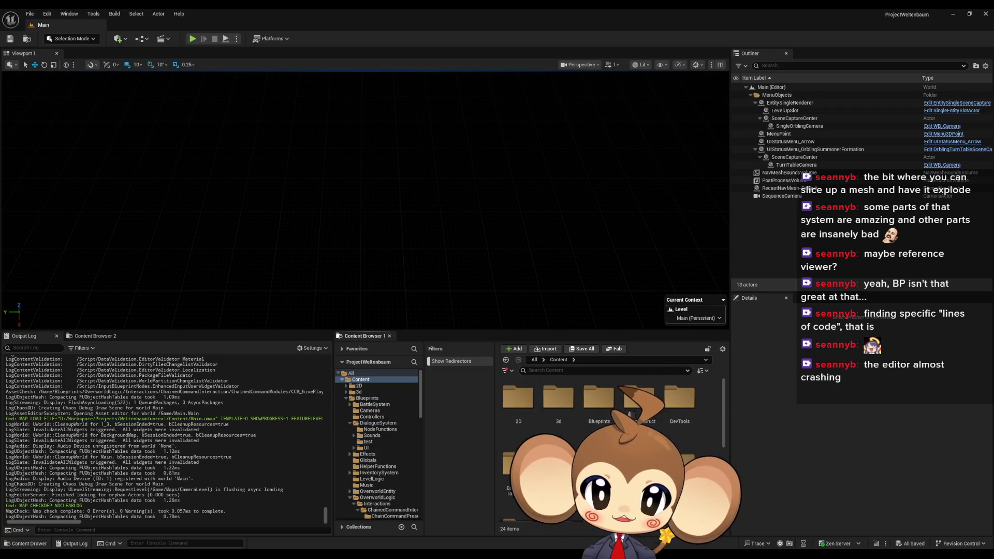
pyautogui.doubleClick(598, 401)
pyautogui.doubleClick(558, 460)
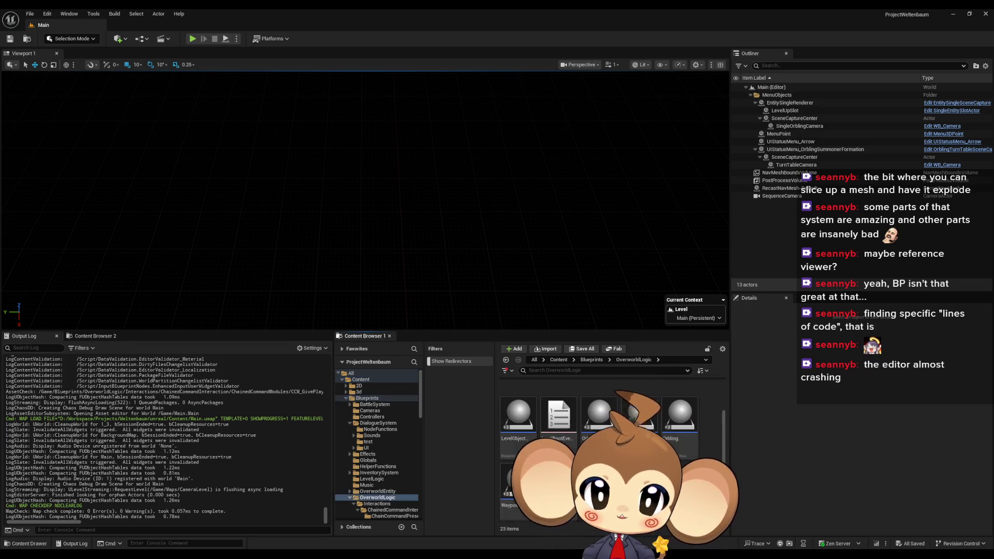
pyautogui.doubleClick(525, 431)
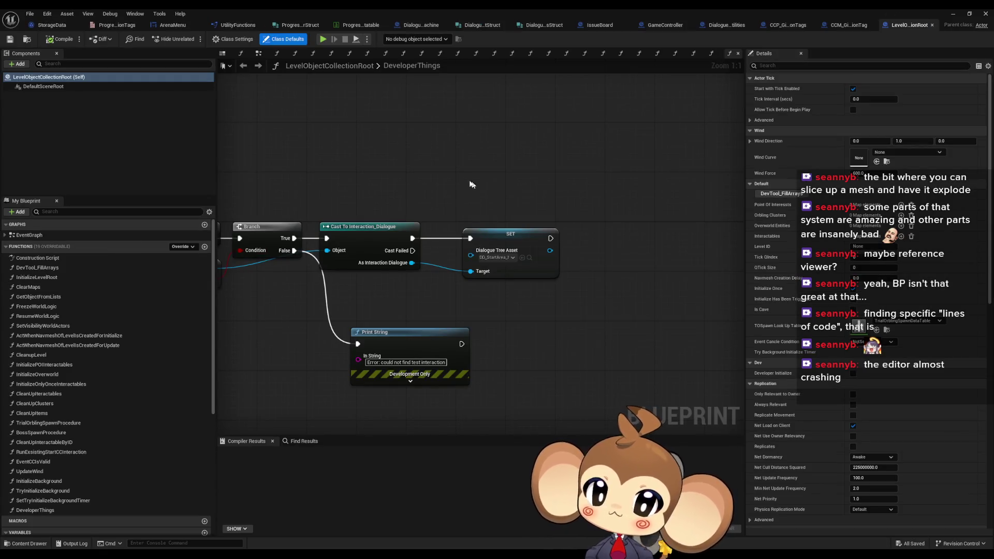
# Set the SET node's Dialogue Tree Asset to a start-area dialogue asset
pyautogui.click(506, 258)
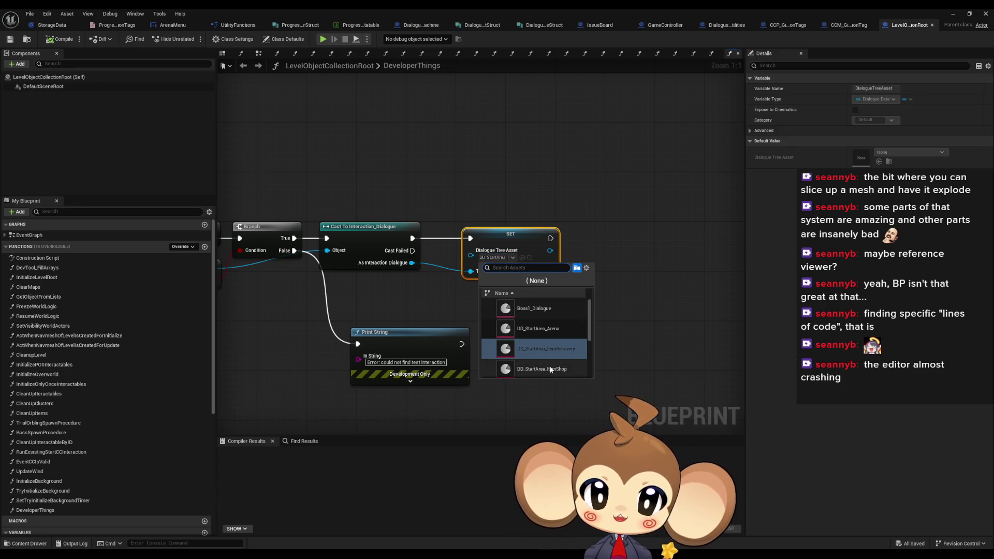
pyautogui.click(541, 348)
pyautogui.click(953, 14)
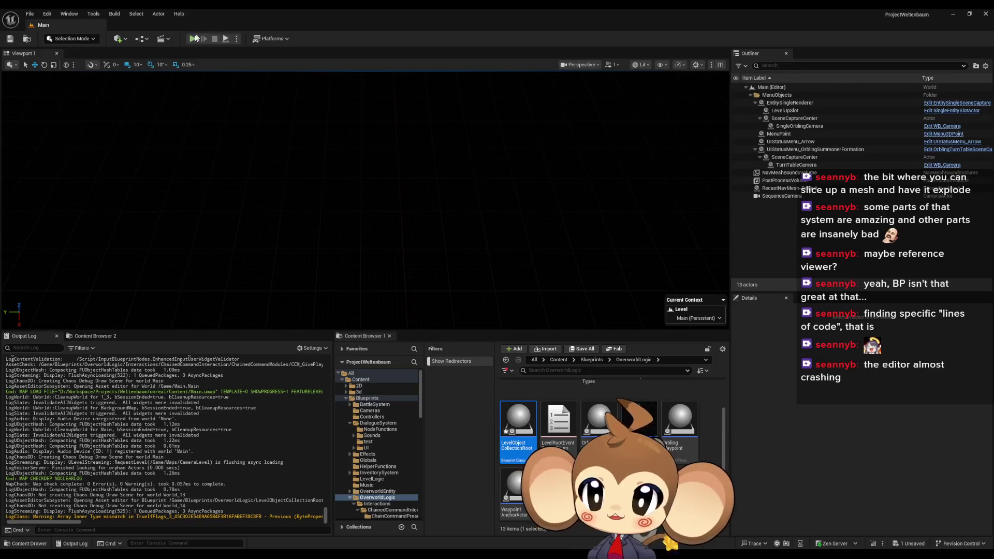
# Play in editor, then open DialogueMainWidget's graph and compile it to list its 4 errors
pyautogui.hotkey('alt', 'p')
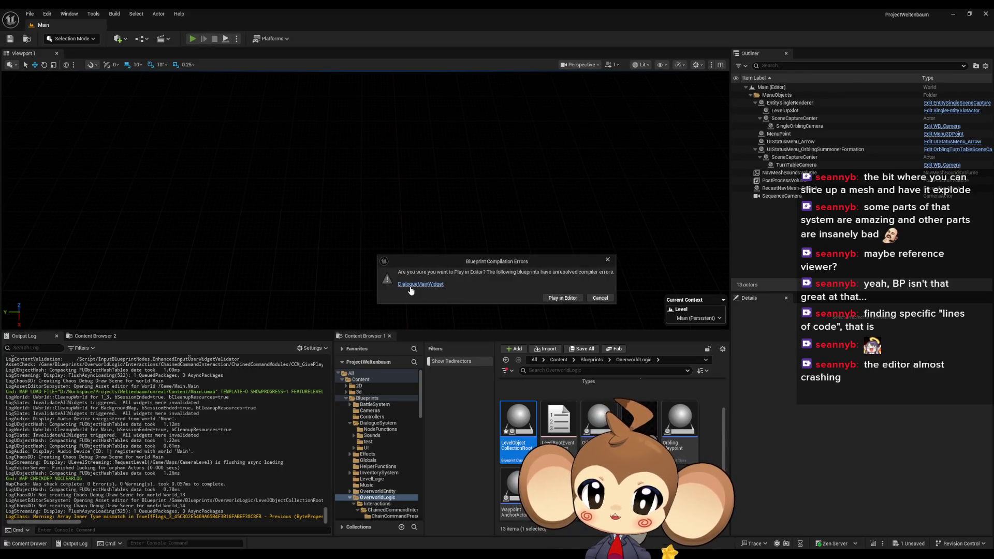
pyautogui.click(420, 284)
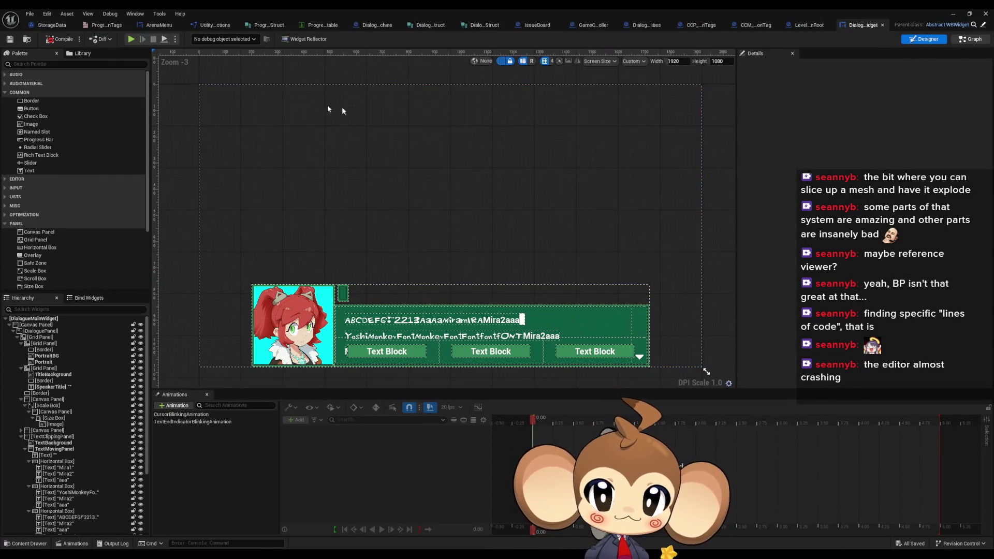
pyautogui.click(970, 39)
pyautogui.click(61, 41)
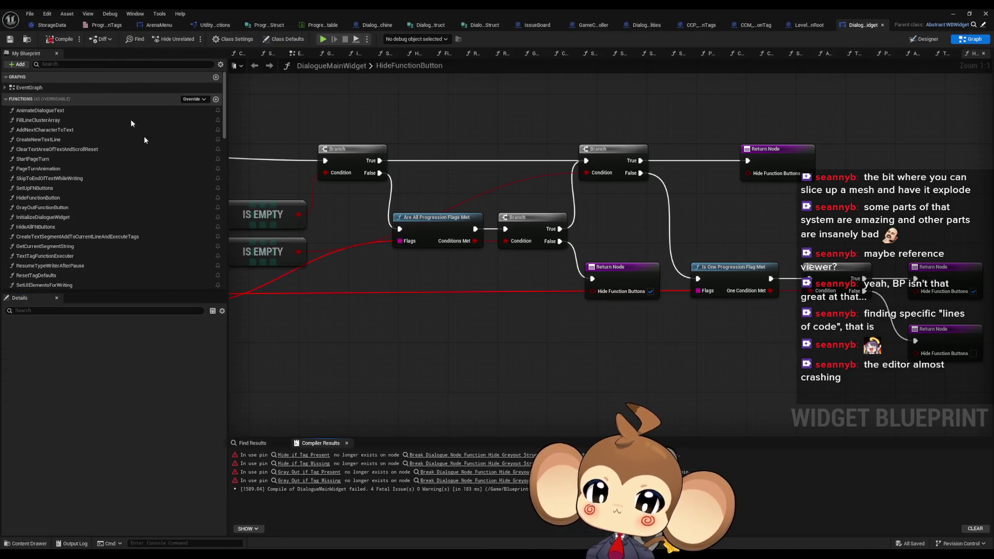
# Jump to the first error and bring HideFunctionButton's entry node into view
pyautogui.click(361, 453)
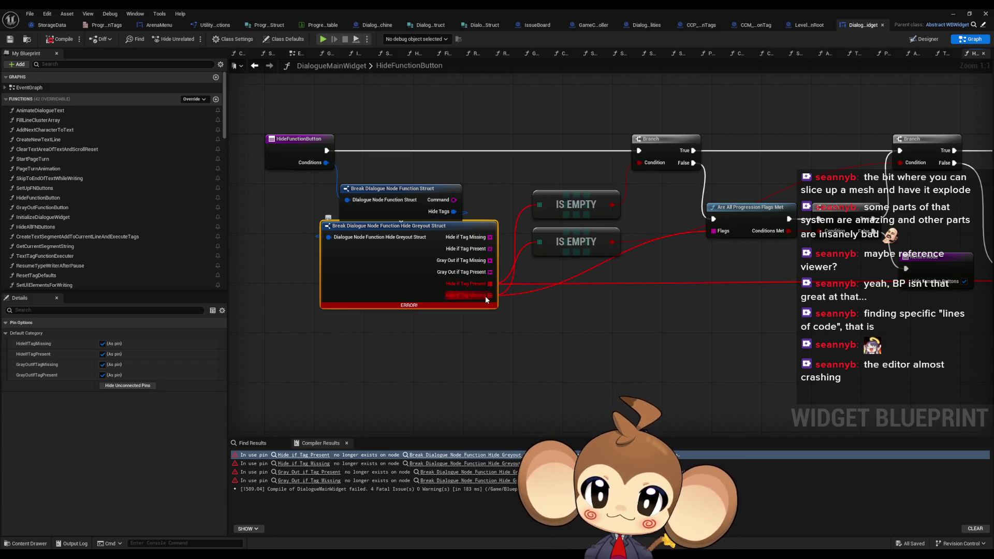
pyautogui.scroll(-2, 636, 304)
pyautogui.moveTo(636, 304)
pyautogui.mouseDown()
pyautogui.moveTo(443, 301)
pyautogui.moveTo(469, 307)
pyautogui.mouseUp()
pyautogui.scroll(2, 397, 306)
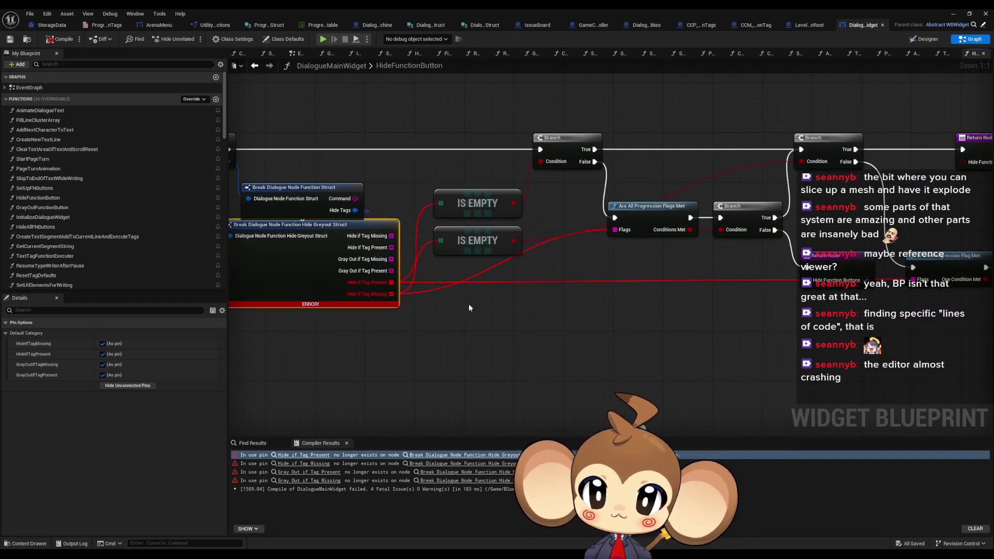
pyautogui.moveTo(400, 303)
pyautogui.mouseDown()
pyautogui.moveTo(546, 312)
pyautogui.moveTo(475, 311)
pyautogui.mouseUp()
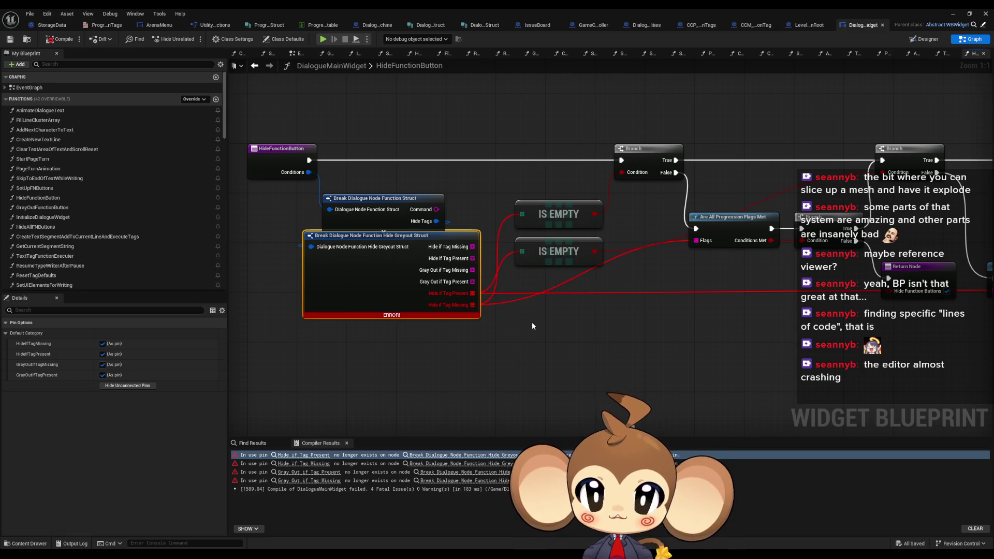
# Add IS EMPTY checks off Hide if Tag Missing and Hide if Tag Present, and position them
pyautogui.moveTo(472, 247)
pyautogui.mouseDown()
pyautogui.moveTo(524, 271)
pyautogui.moveTo(550, 315)
pyautogui.mouseUp()
pyautogui.write('is em')
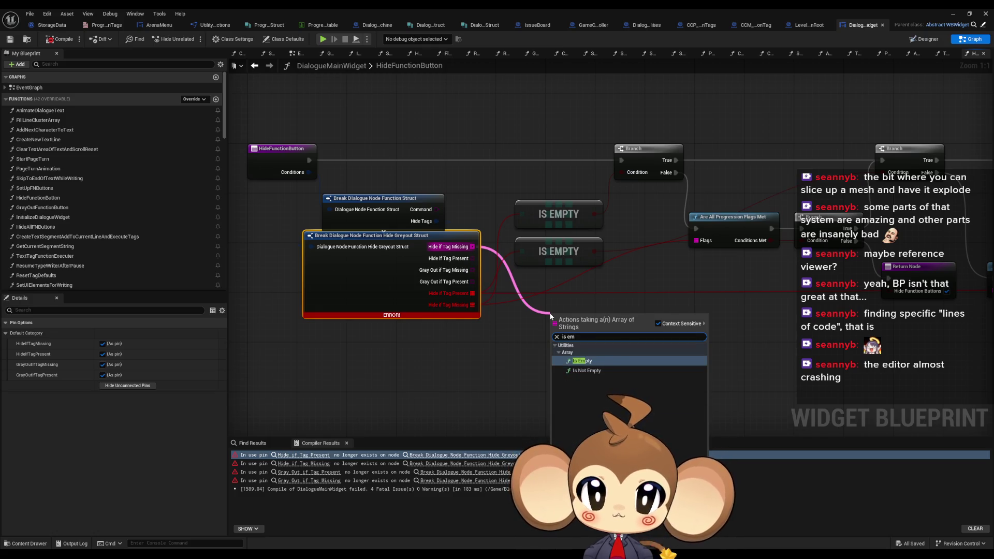
pyautogui.press('Return')
pyautogui.moveTo(470, 259)
pyautogui.mouseDown()
pyautogui.moveTo(533, 406)
pyautogui.moveTo(514, 396)
pyautogui.mouseUp()
pyautogui.write('is emp')
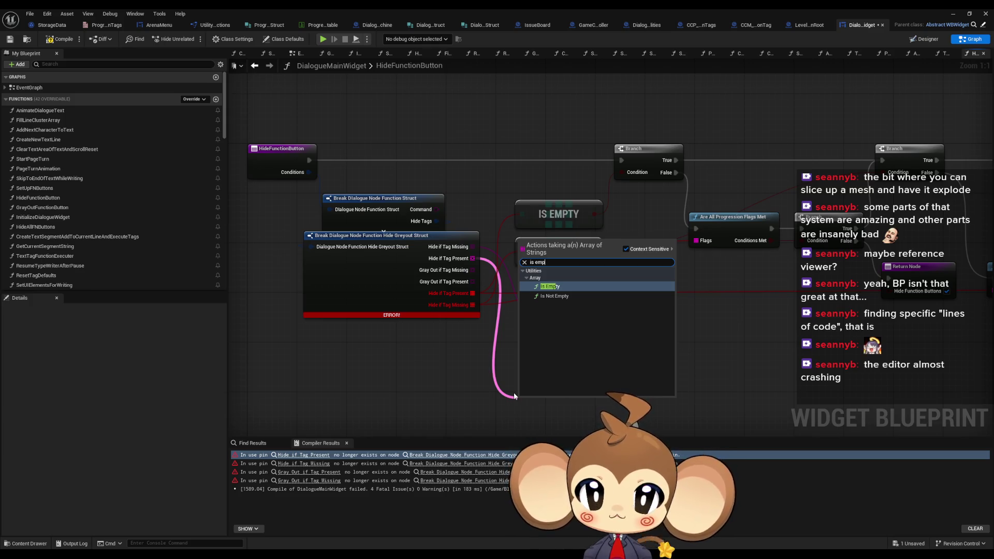
pyautogui.press('Return')
pyautogui.moveTo(559, 404); pyautogui.dragTo(593, 322)
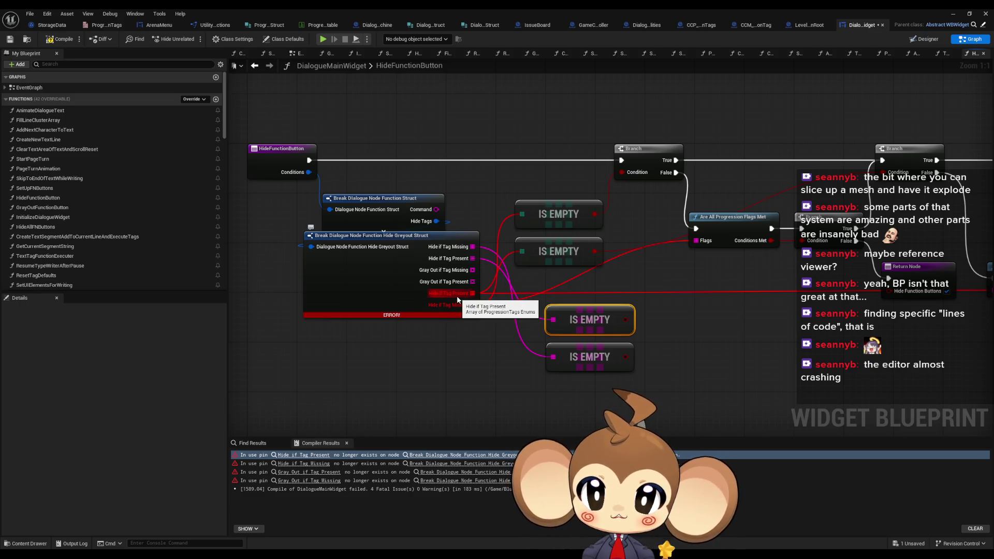
pyautogui.moveTo(616, 334)
pyautogui.mouseDown()
pyautogui.moveTo(590, 332)
pyautogui.moveTo(598, 323)
pyautogui.moveTo(821, 327)
pyautogui.moveTo(722, 325)
pyautogui.mouseUp()
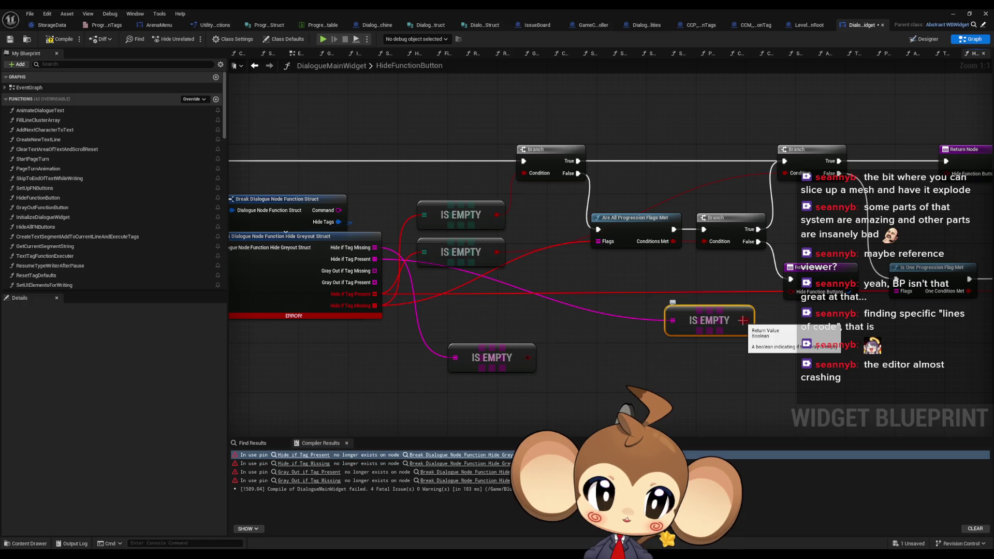
pyautogui.moveTo(691, 317); pyautogui.dragTo(658, 318)
# Feed Hide if Tag Present into Is One Progression Flag Met and wire IS EMPTY to its Branch
pyautogui.moveTo(917, 296); pyautogui.dragTo(847, 305)
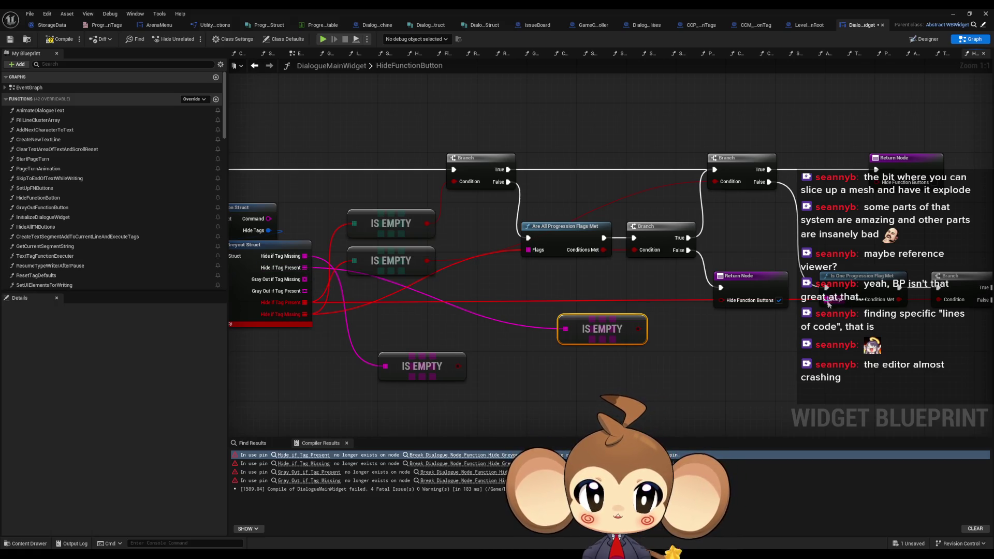
pyautogui.moveTo(830, 305); pyautogui.dragTo(917, 295)
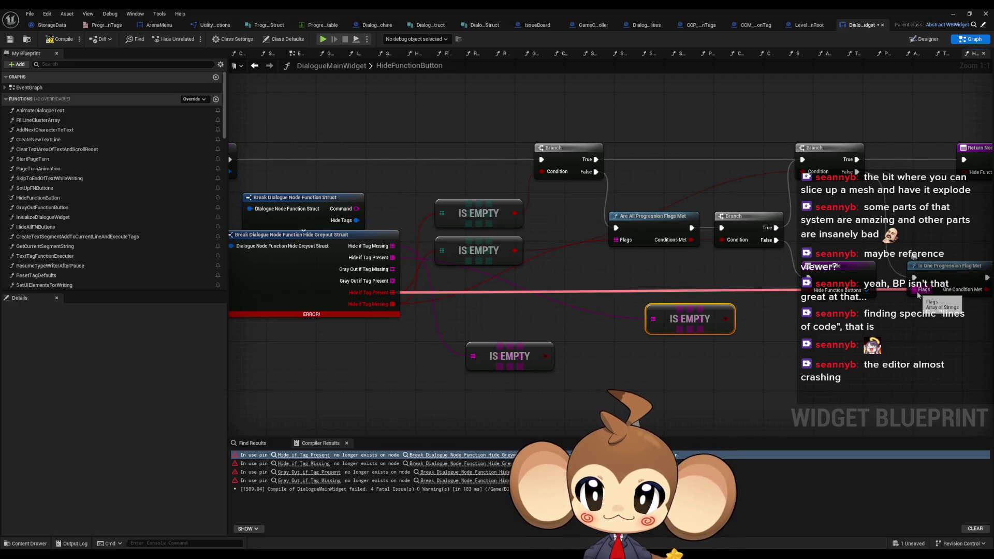
pyautogui.moveTo(917, 295)
pyautogui.mouseDown()
pyautogui.moveTo(396, 274)
pyautogui.moveTo(392, 257)
pyautogui.mouseUp()
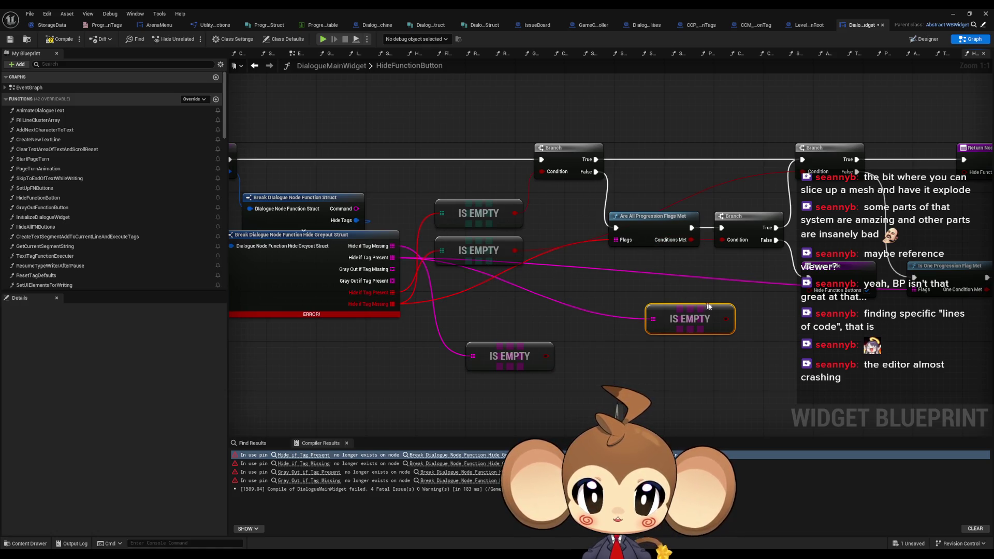
pyautogui.moveTo(728, 314)
pyautogui.mouseDown()
pyautogui.moveTo(751, 317)
pyautogui.moveTo(792, 177)
pyautogui.mouseUp()
pyautogui.moveTo(470, 257)
pyautogui.mouseDown()
pyautogui.moveTo(448, 335)
pyautogui.moveTo(362, 382)
pyautogui.moveTo(356, 399)
pyautogui.mouseUp()
pyautogui.moveTo(709, 321); pyautogui.dragTo(490, 288)
# Delete the old IS EMPTY nodes and feed Hide if Tag Missing into Are All Progression Flags Met
pyautogui.click(383, 394)
pyautogui.press('Delete')
pyautogui.moveTo(544, 356); pyautogui.dragTo(541, 171)
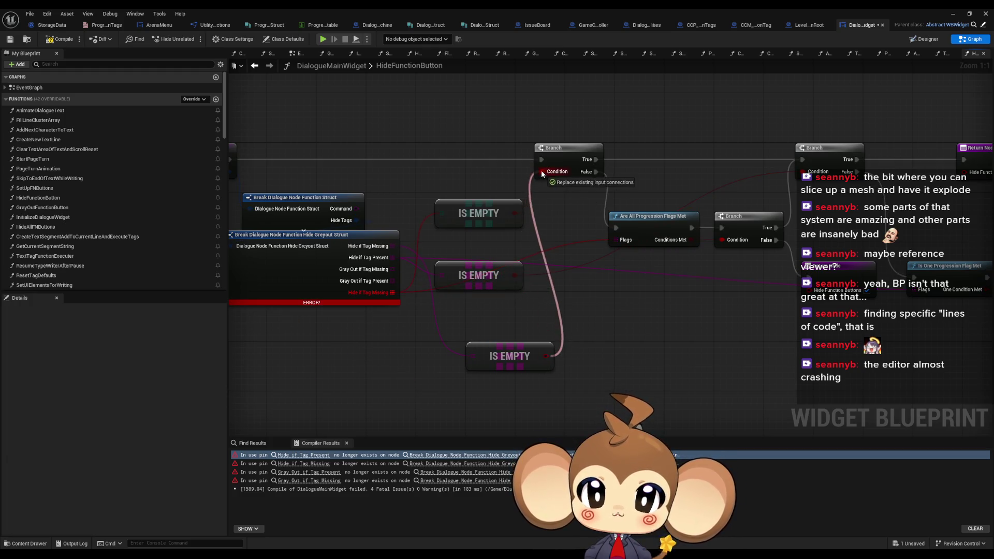
pyautogui.click(479, 213)
pyautogui.press('Delete')
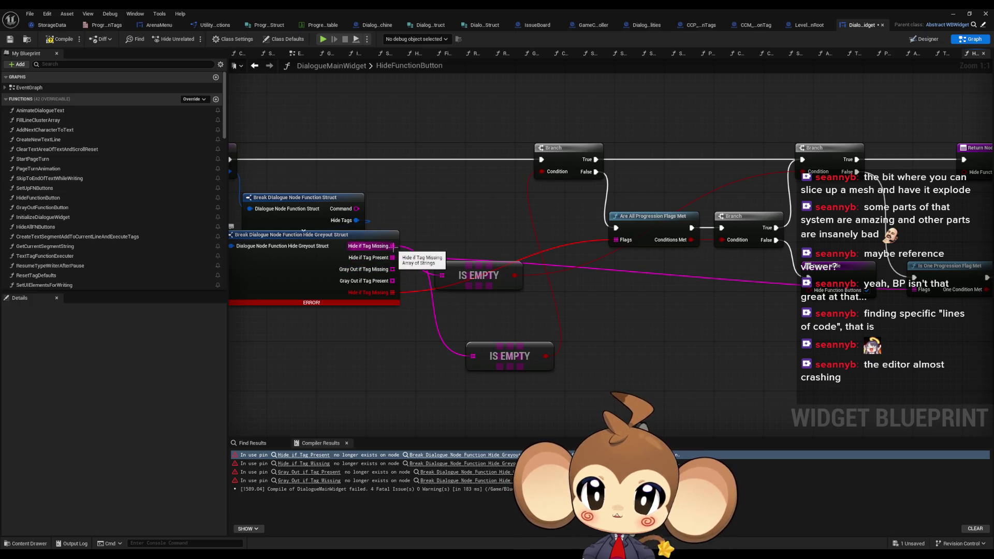
pyautogui.moveTo(392, 292); pyautogui.dragTo(392, 246)
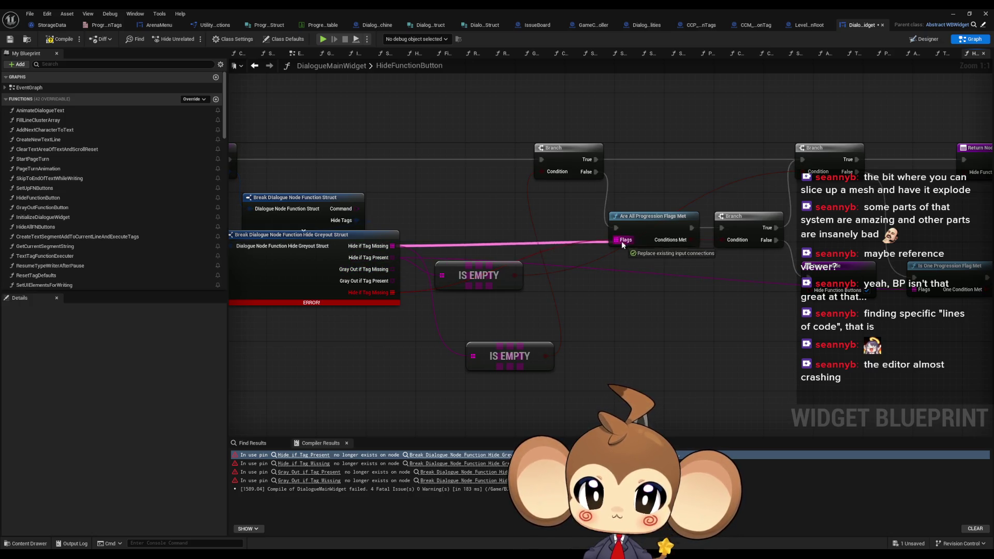
pyautogui.moveTo(518, 356); pyautogui.dragTo(487, 225)
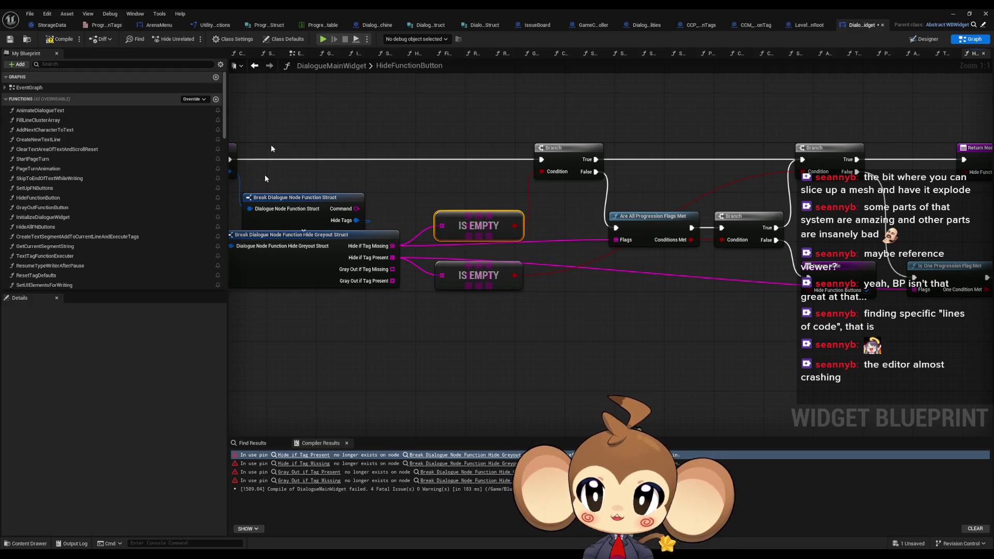
pyautogui.click(309, 472)
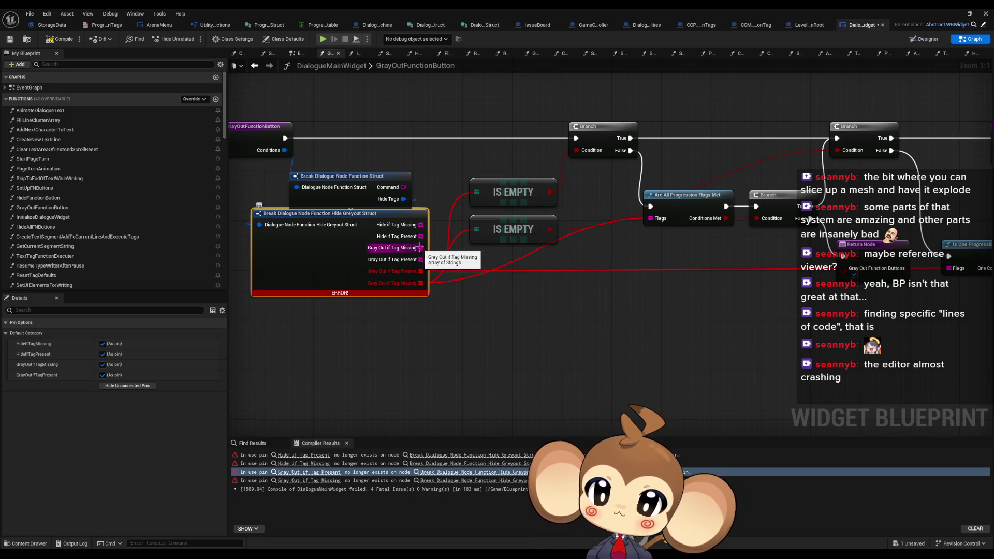
# Add IS EMPTY checks off Gray Out if Tag Missing and Gray Out if Tag Present
pyautogui.moveTo(421, 248); pyautogui.dragTo(510, 320)
pyautogui.write('is em')
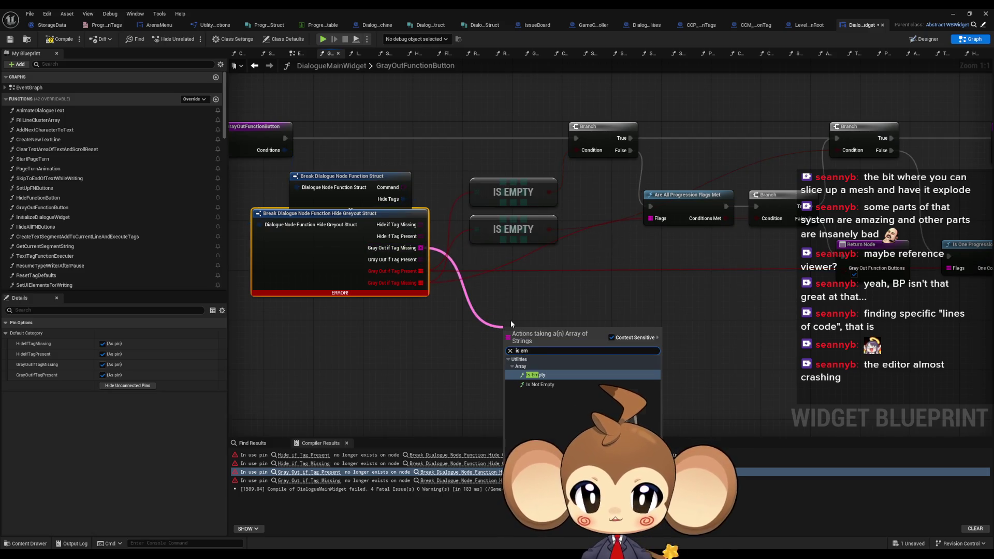
pyautogui.press('Return')
pyautogui.moveTo(421, 259)
pyautogui.mouseDown()
pyautogui.moveTo(429, 267)
pyautogui.moveTo(430, 349)
pyautogui.mouseUp()
pyautogui.write('isem')
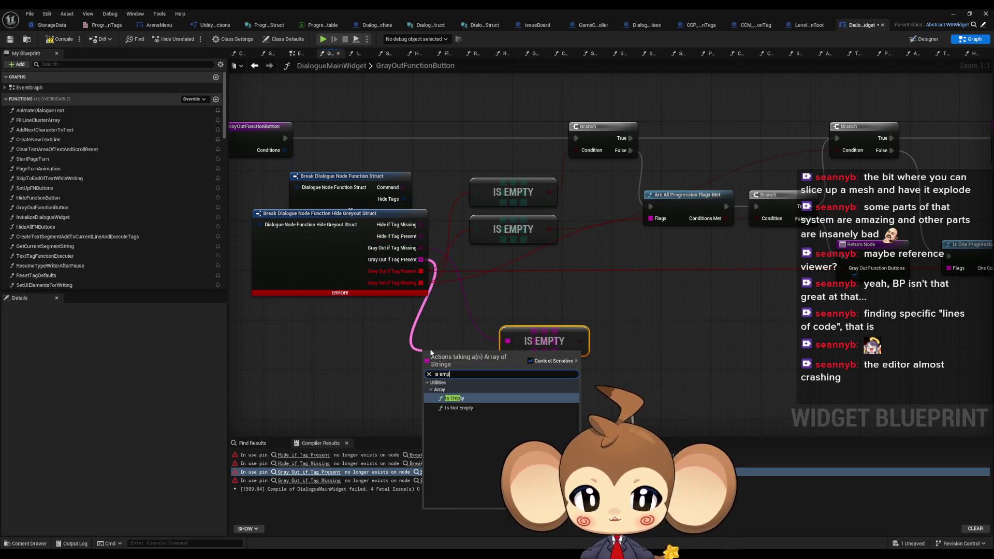
pyautogui.press('Return')
pyautogui.moveTo(472, 376); pyautogui.dragTo(500, 420)
pyautogui.moveTo(501, 358); pyautogui.dragTo(453, 355)
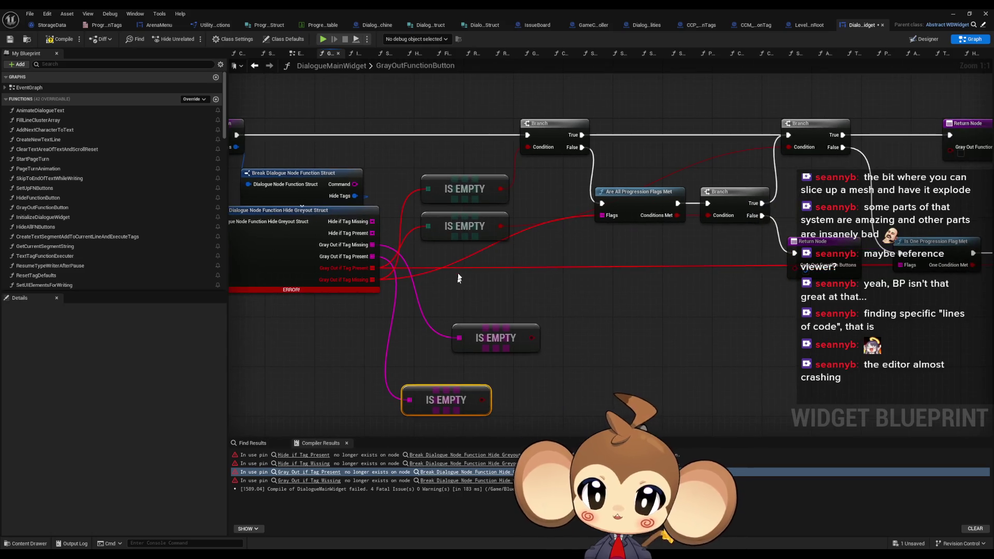
# Wire Gray Out if Tag Present and Missing into IS EMPTY and the progression-flag nodes
pyautogui.click(464, 178)
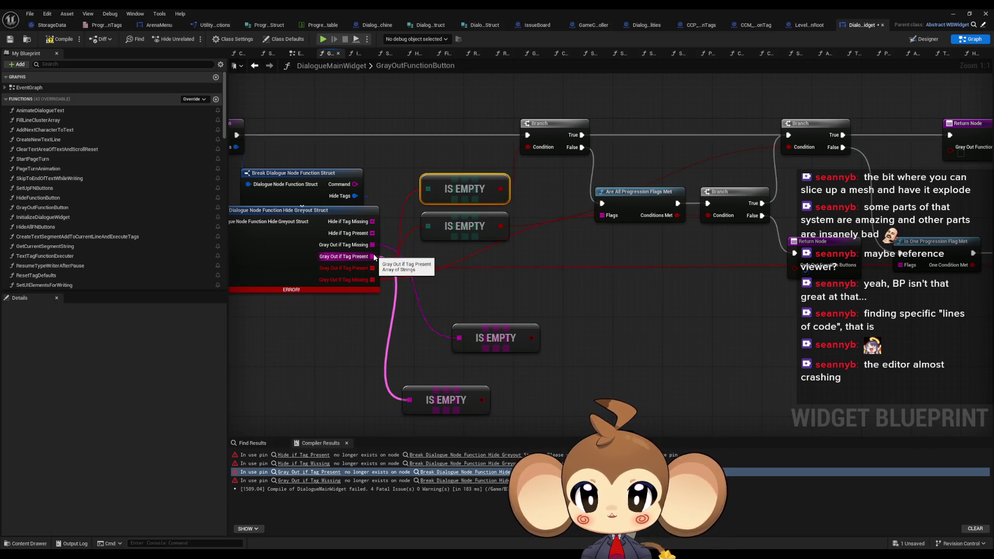
pyautogui.moveTo(482, 400)
pyautogui.mouseDown()
pyautogui.moveTo(533, 149)
pyautogui.moveTo(581, 299)
pyautogui.moveTo(453, 281)
pyautogui.mouseUp()
pyautogui.click(453, 281)
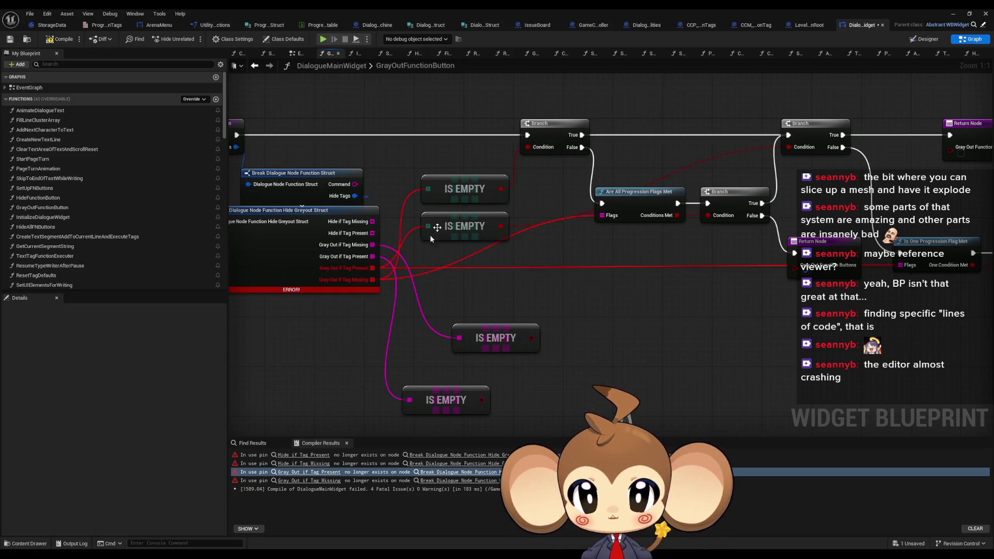
pyautogui.moveTo(480, 383)
pyautogui.mouseDown()
pyautogui.moveTo(579, 278)
pyautogui.moveTo(446, 390)
pyautogui.moveTo(411, 353)
pyautogui.mouseUp()
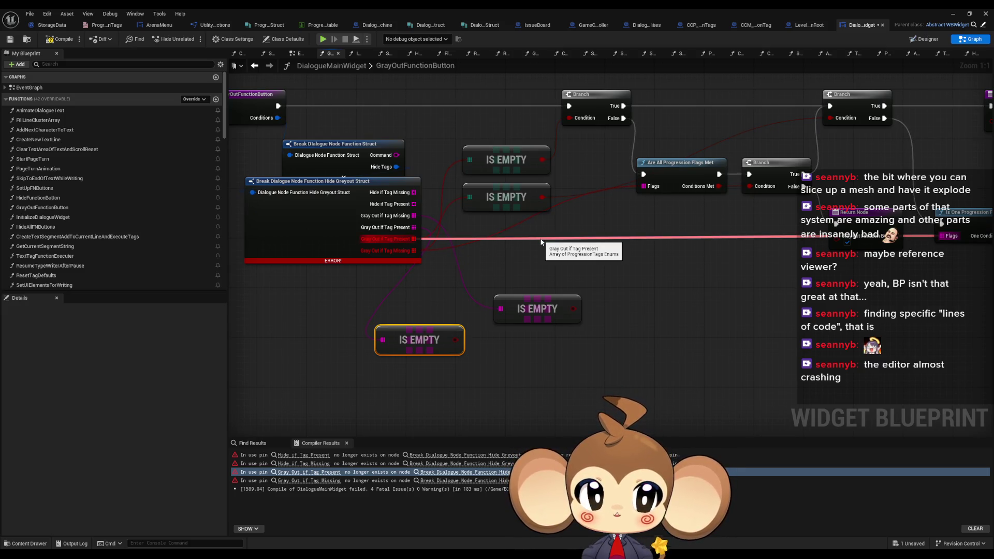
pyautogui.moveTo(414, 239)
pyautogui.mouseDown()
pyautogui.moveTo(466, 220)
pyautogui.moveTo(415, 204)
pyautogui.mouseUp()
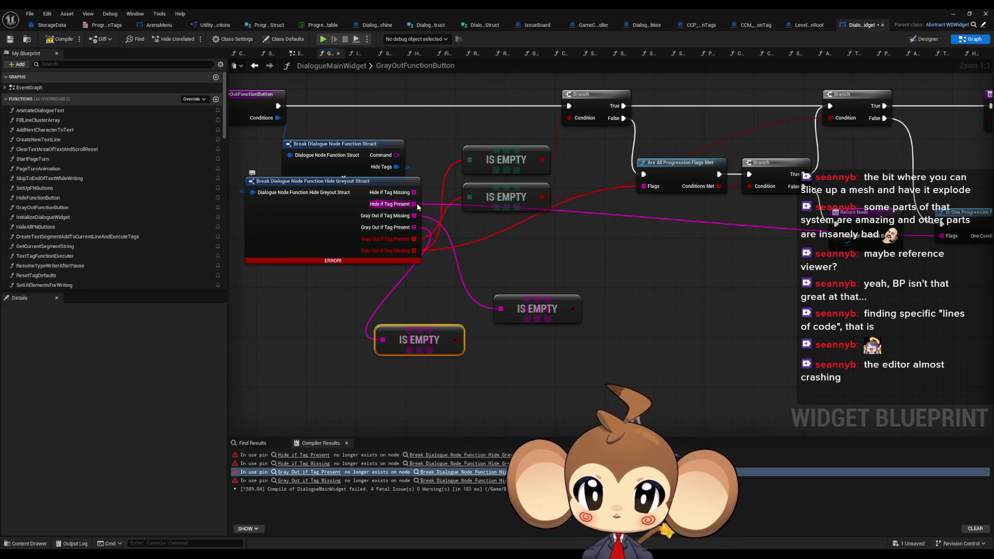
pyautogui.moveTo(414, 228)
pyautogui.mouseDown()
pyautogui.moveTo(501, 310)
pyautogui.moveTo(506, 265)
pyautogui.moveTo(562, 251)
pyautogui.moveTo(949, 237)
pyautogui.mouseUp()
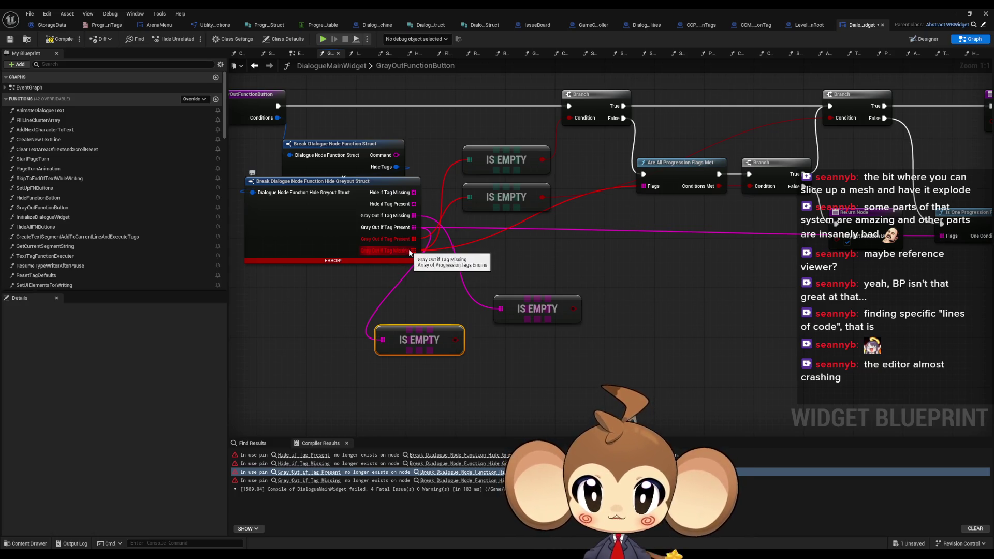
pyautogui.moveTo(414, 215)
pyautogui.mouseDown()
pyautogui.moveTo(461, 224)
pyautogui.moveTo(651, 177)
pyautogui.moveTo(643, 186)
pyautogui.mouseUp()
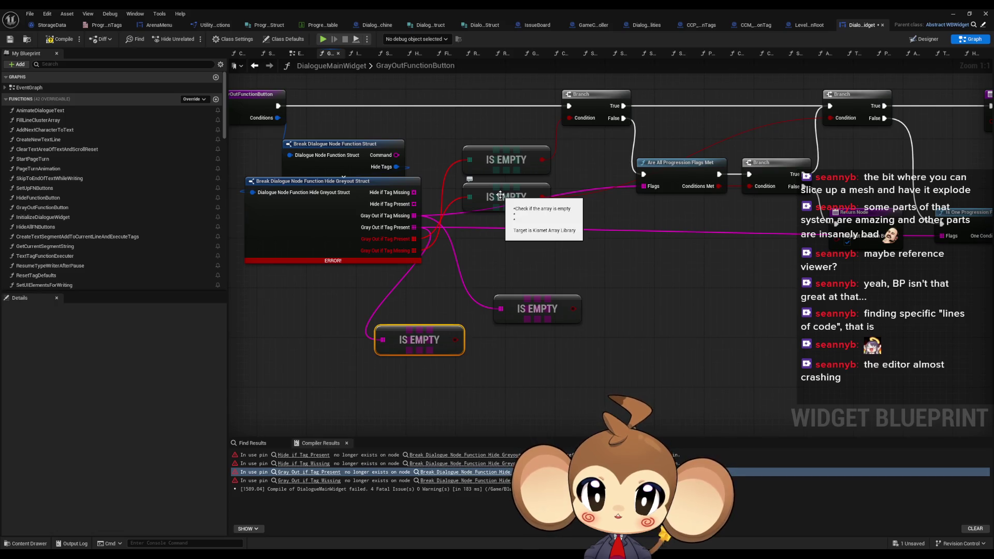
pyautogui.moveTo(412, 351); pyautogui.dragTo(498, 256)
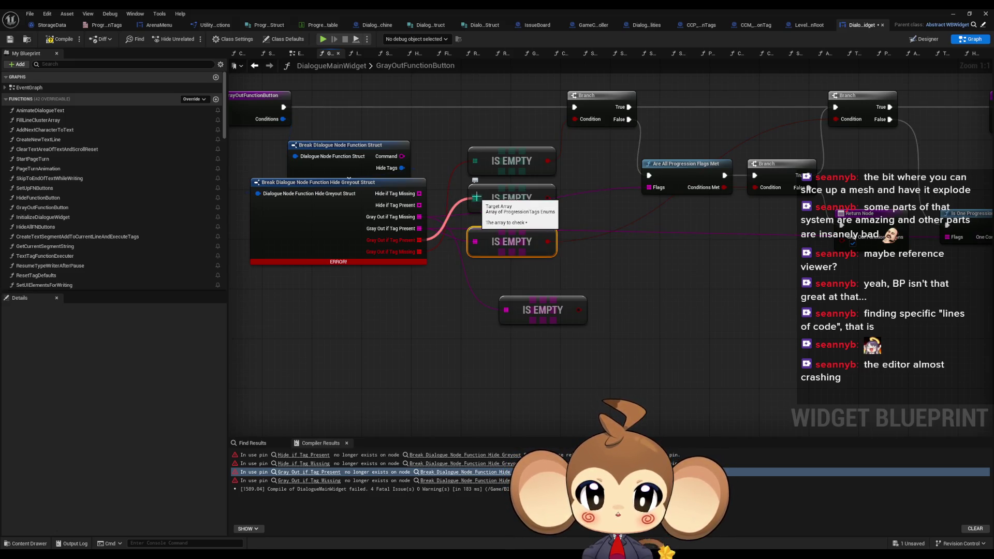
# Delete the stale IS EMPTY nodes, link the new one to the Branch, and compile with save
pyautogui.click(517, 197)
pyautogui.press('Delete')
pyautogui.moveTo(579, 310)
pyautogui.mouseDown()
pyautogui.moveTo(588, 138)
pyautogui.moveTo(579, 122)
pyautogui.mouseUp()
pyautogui.press('Delete')
pyautogui.moveTo(542, 296); pyautogui.dragTo(505, 182)
pyautogui.click(505, 144)
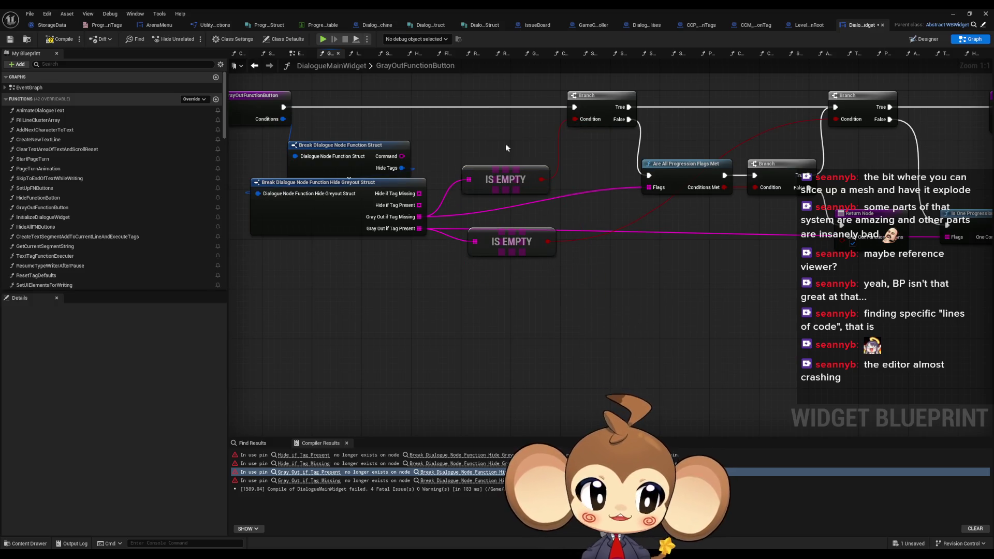
pyautogui.click(74, 45)
# Play-test from the saved game to see Karon's greeting with Check Store and Leave, then stop
pyautogui.click(951, 13)
pyautogui.click(192, 39)
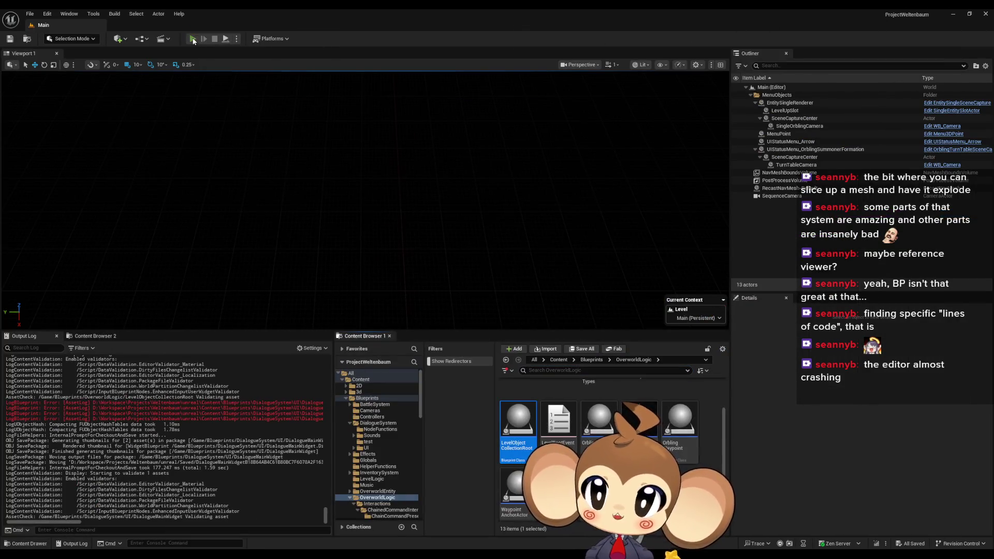
pyautogui.click(97, 284)
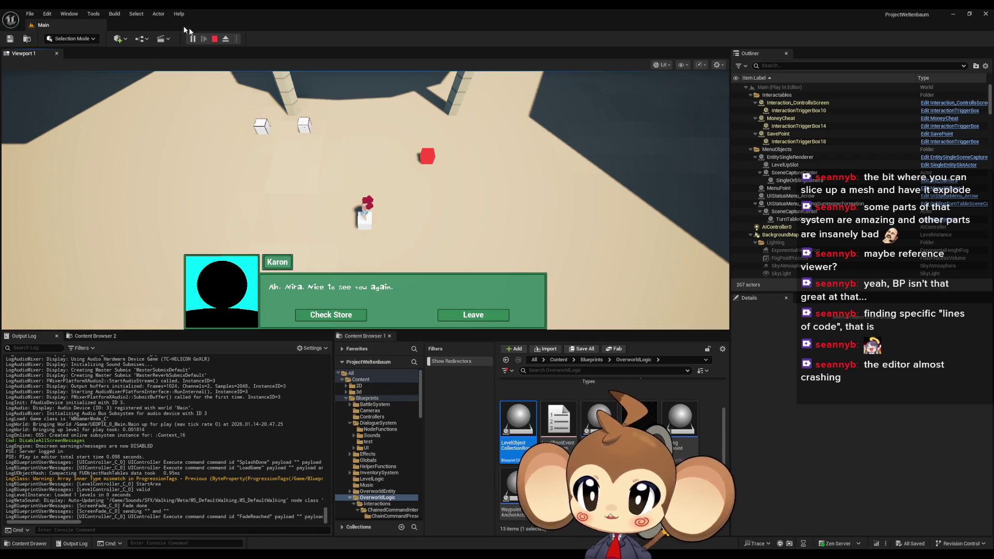
pyautogui.click(219, 39)
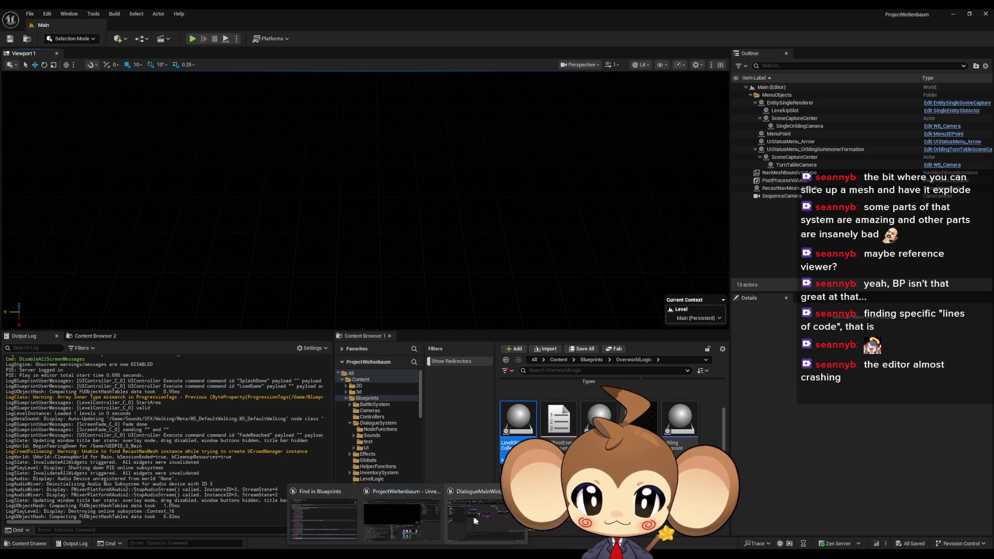
pyautogui.moveTo(476, 517)
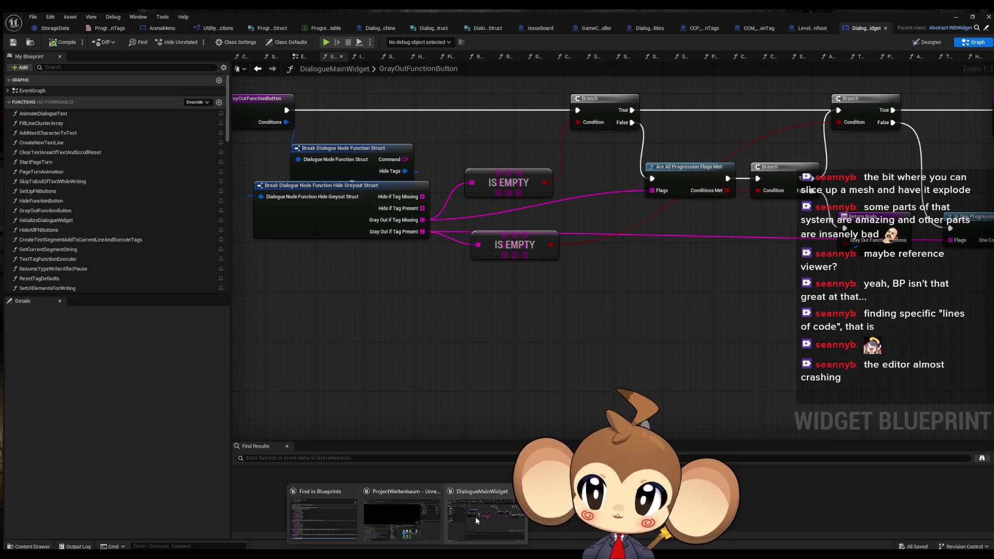
# Review the ProgressionTestLinkerDatatable and progression test struct, then float the asset editor window
pyautogui.click(476, 517)
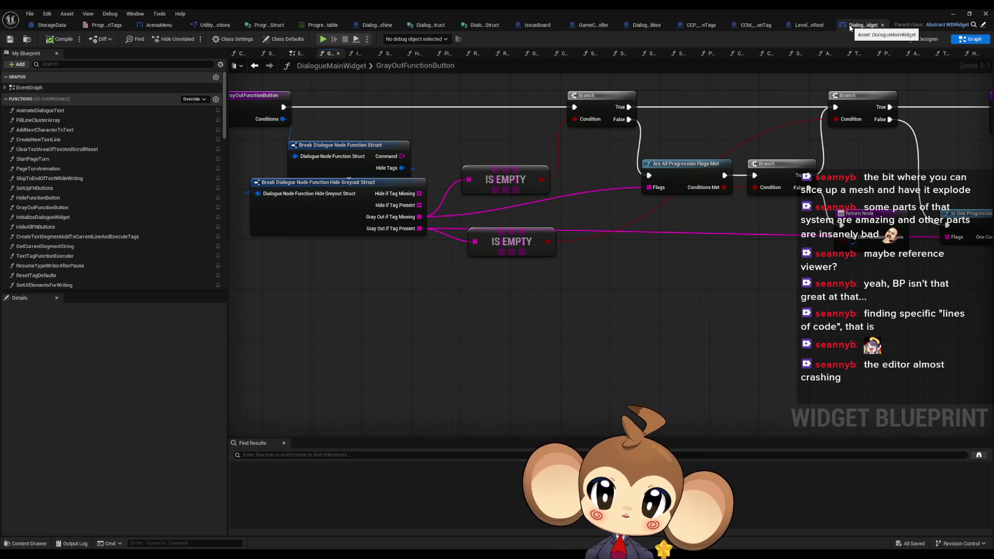
pyautogui.scroll(-3, 174, 213)
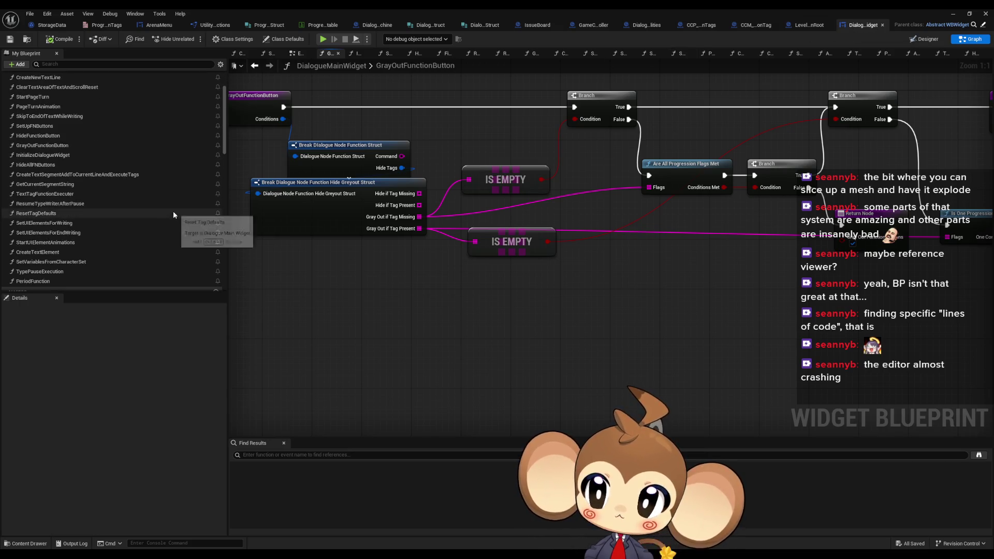
pyautogui.scroll(3, 174, 212)
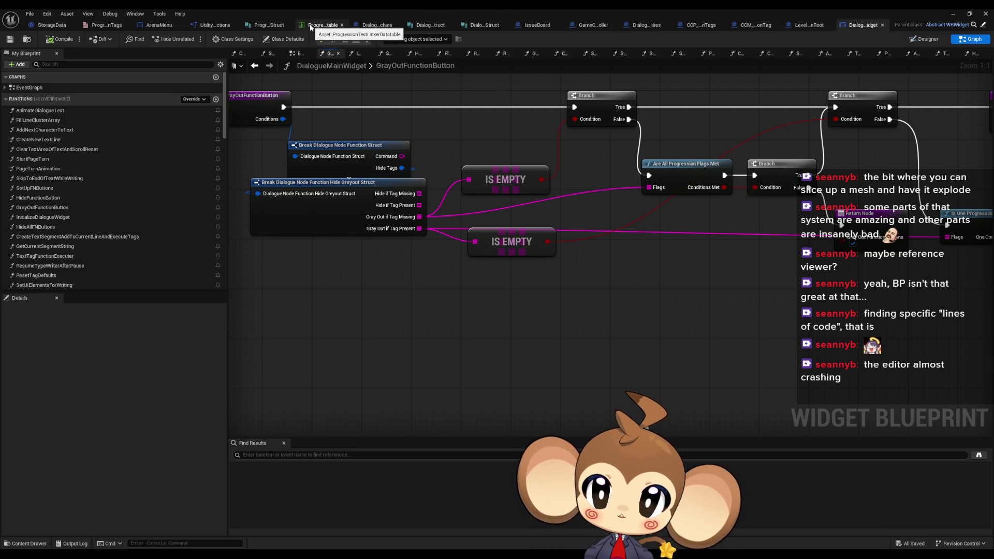
pyautogui.click(311, 26)
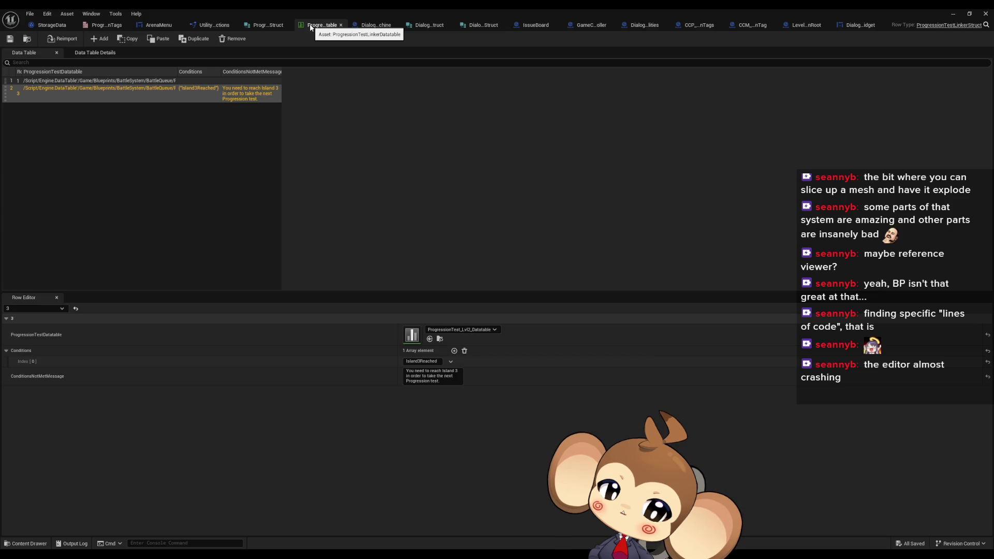
pyautogui.click(264, 26)
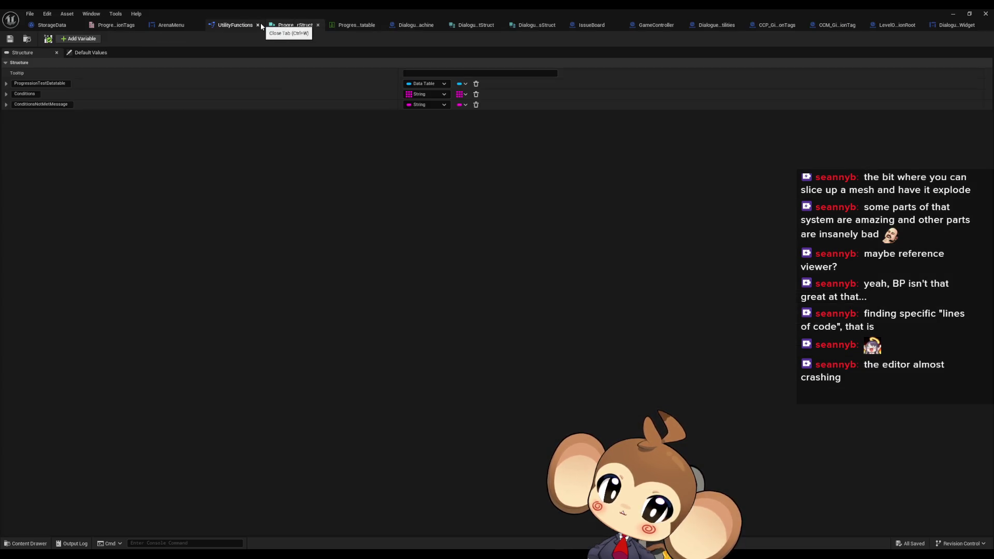
pyautogui.doubleClick(119, 30)
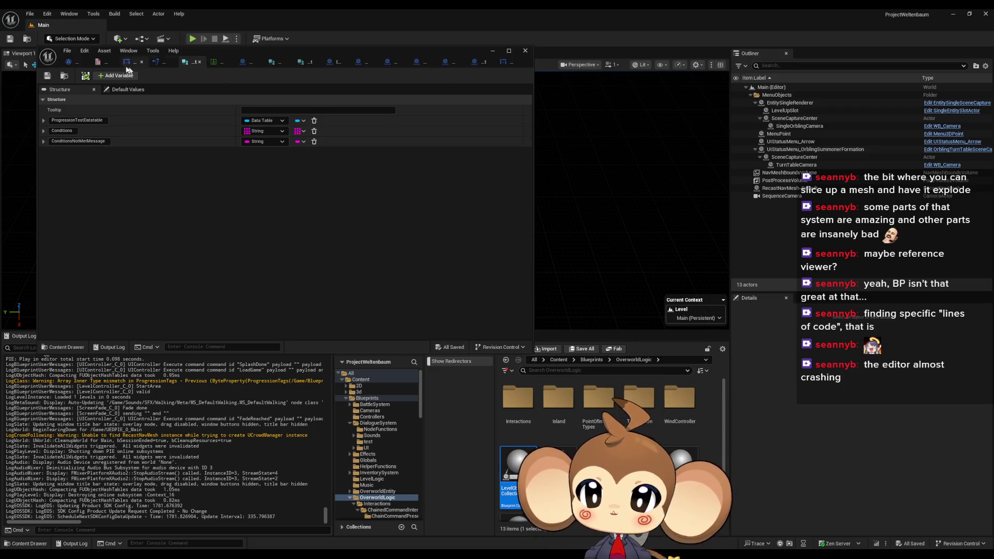
# Copy SA_ShopKeep_MetMira from the progression flag list and return to the top Content folder
pyautogui.click(99, 61)
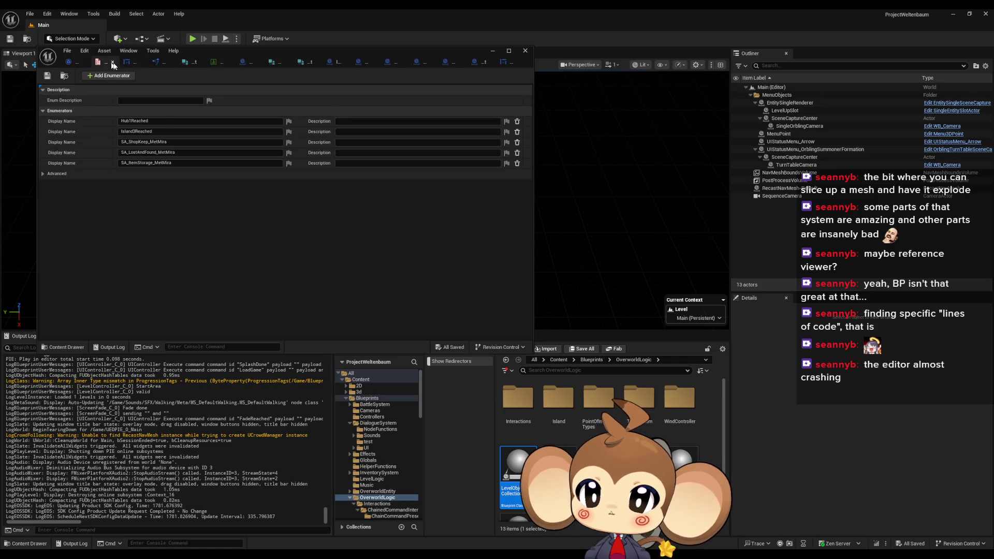
pyautogui.click(155, 142)
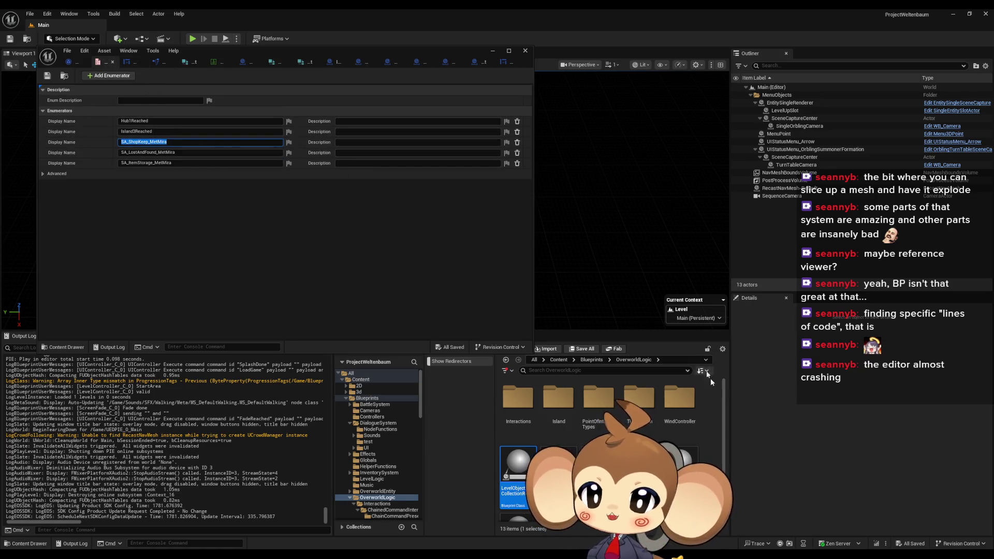
pyautogui.click(556, 363)
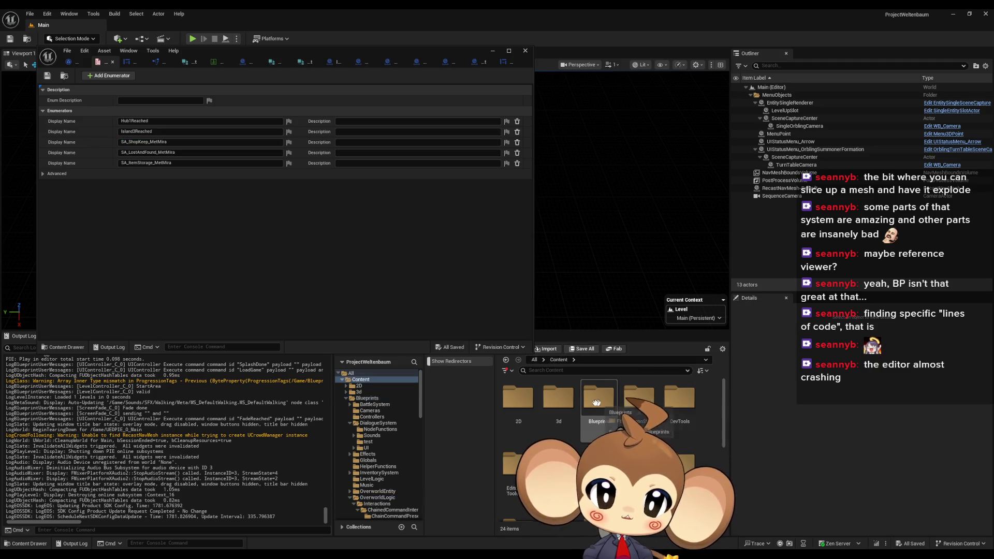
pyautogui.click(627, 402)
pyautogui.click(603, 401)
# Browse to GameData > DialogueTrees > StartArea and select DD_StartArea_ItemShop
pyautogui.scroll(-1, 606, 404)
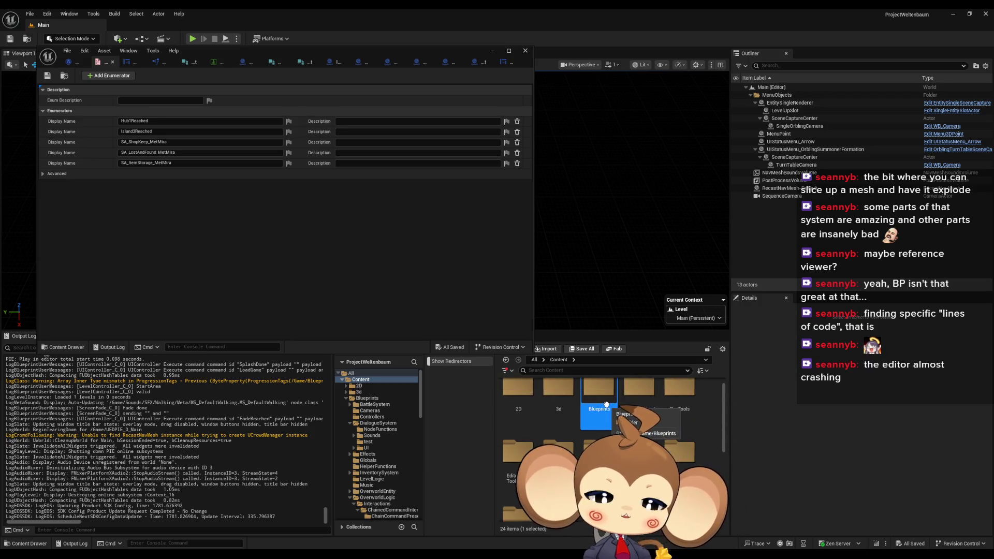
pyautogui.doubleClick(606, 404)
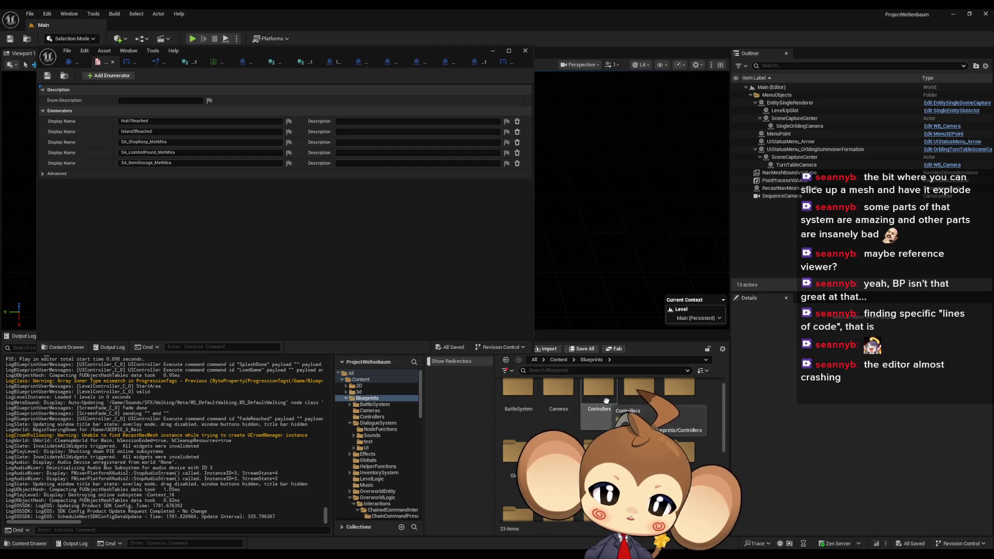
pyautogui.scroll(-5, 377, 445)
pyautogui.click(368, 446)
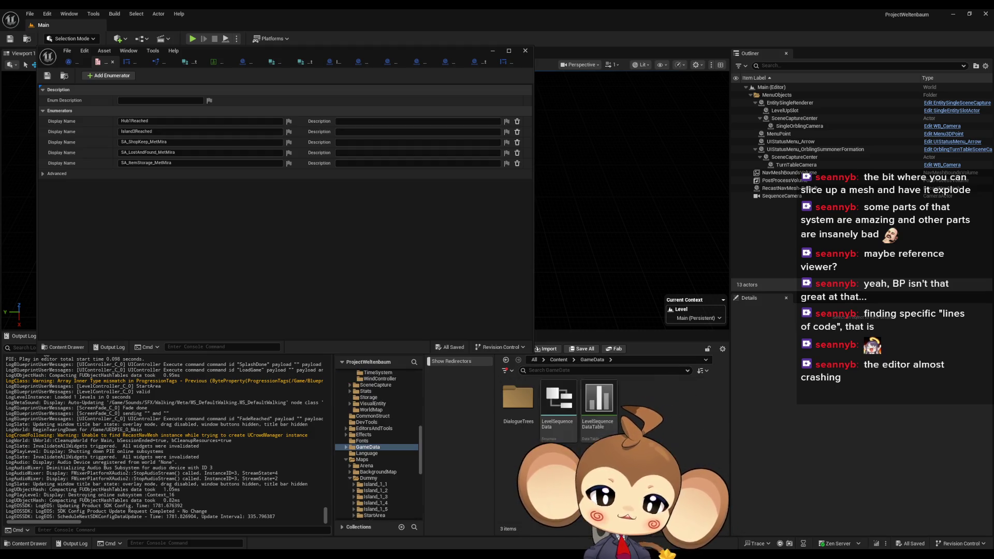
pyautogui.doubleClick(518, 398)
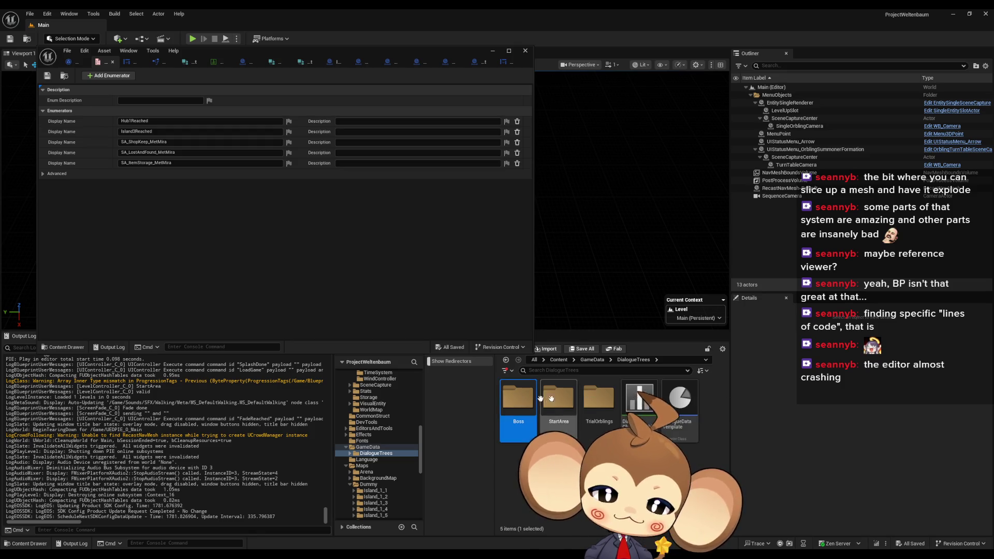
pyautogui.press('Right')
pyautogui.press('Right')
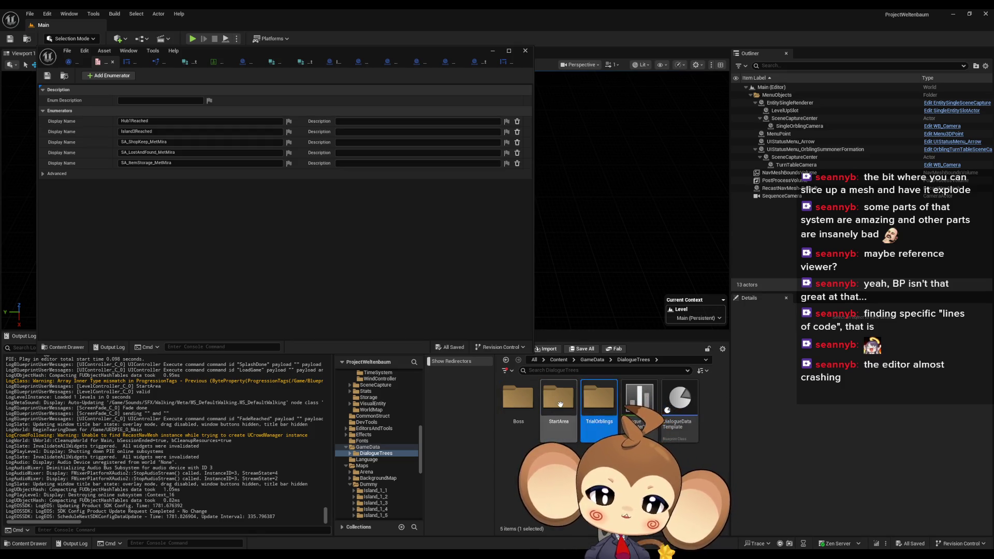
pyautogui.doubleClick(559, 405)
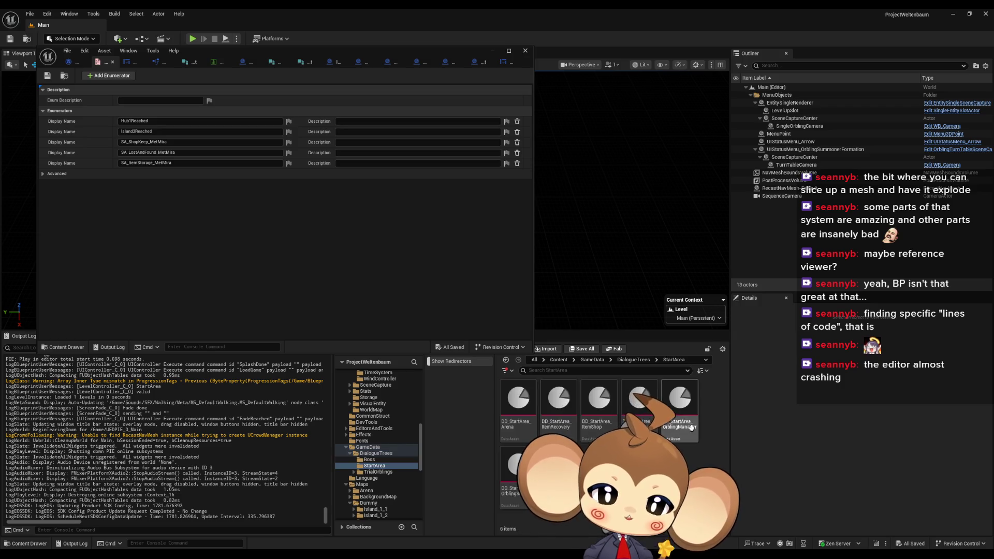
pyautogui.click(603, 407)
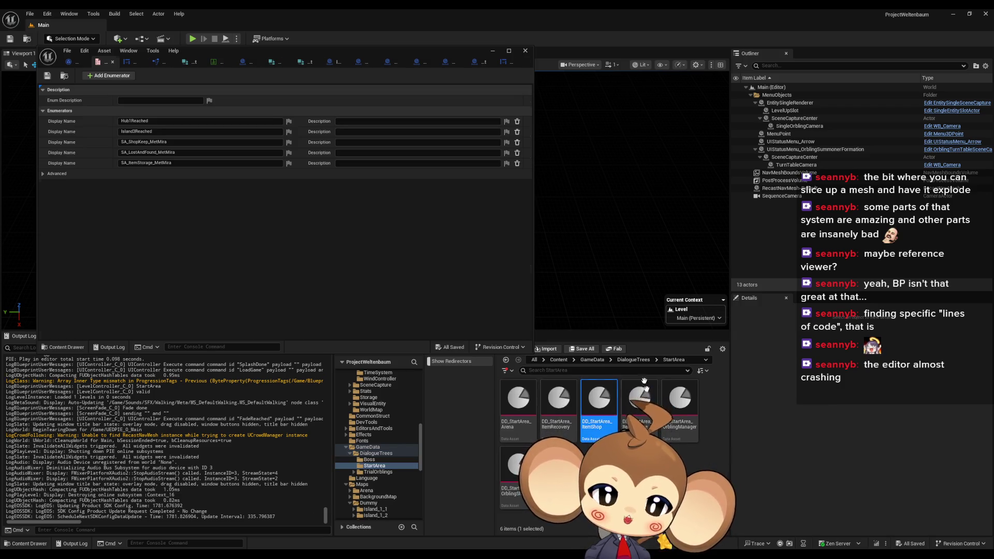
# Set DD_StartArea_ItemShop's start condition TrueIfFlags Index 0 to SA_ShopKeep_MetMira
pyautogui.moveTo(457, 55); pyautogui.dragTo(454, 48)
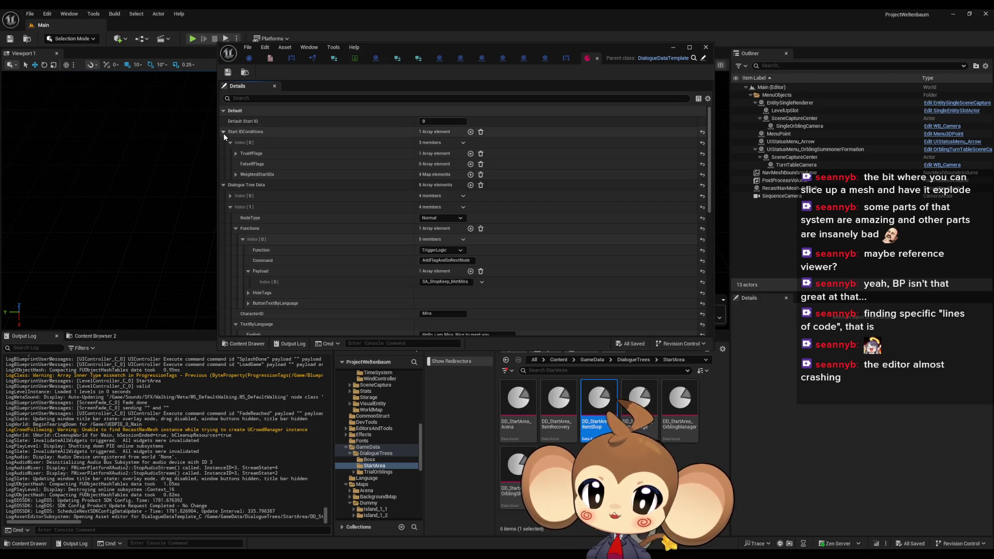
pyautogui.click(235, 175)
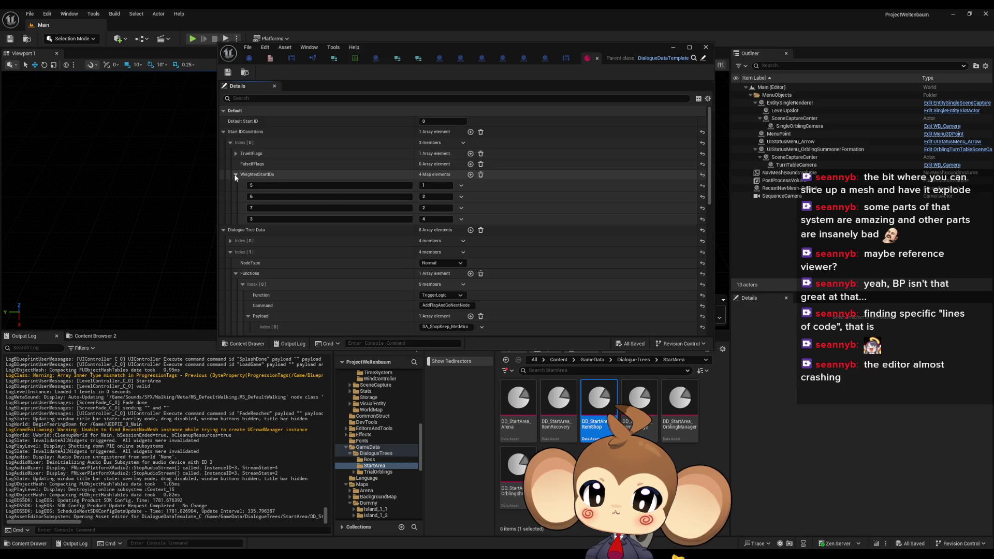
pyautogui.click(236, 175)
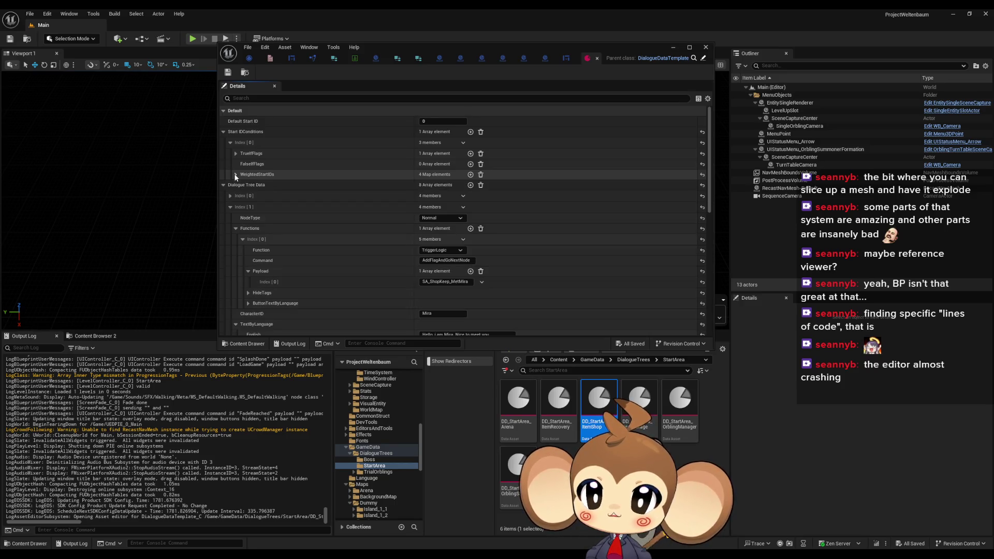
pyautogui.click(235, 154)
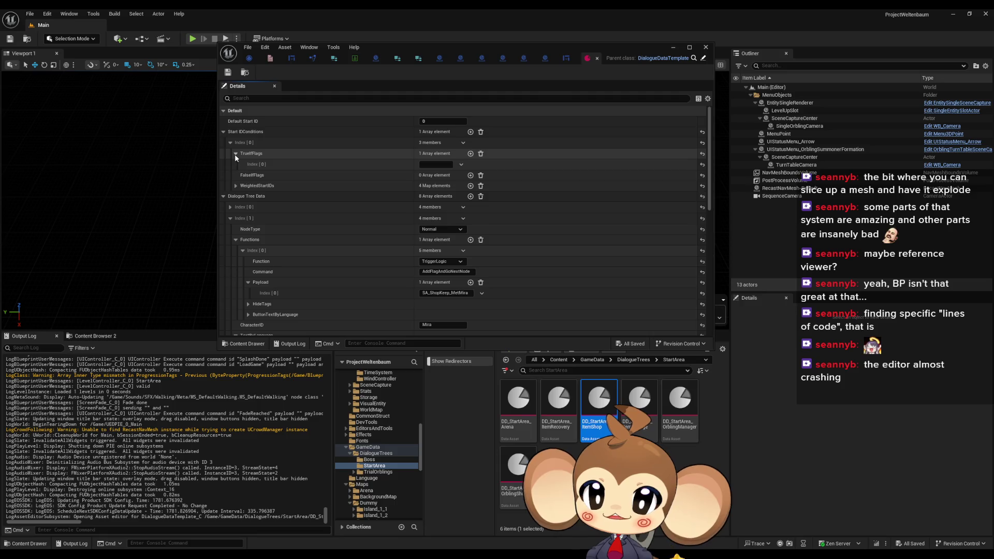
pyautogui.click(466, 169)
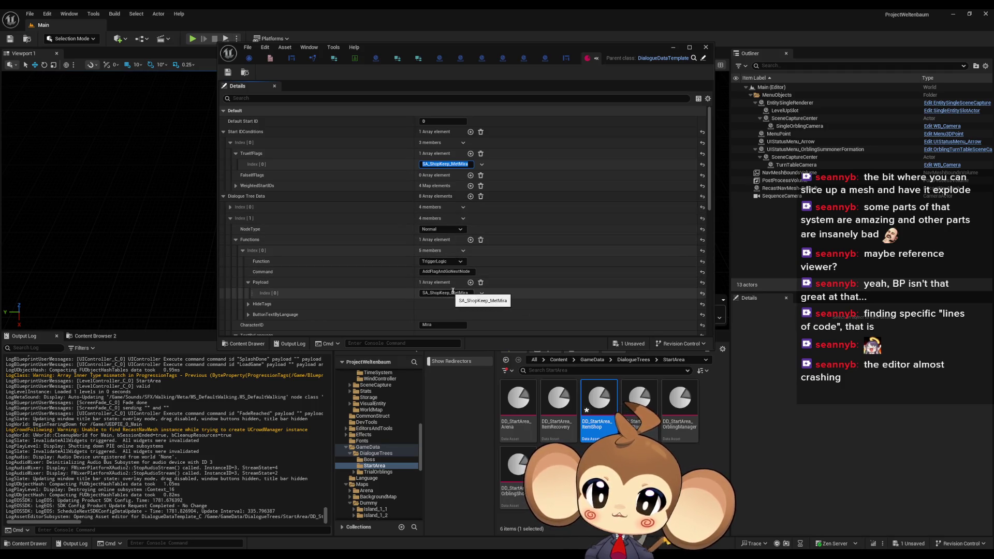
pyautogui.click(674, 47)
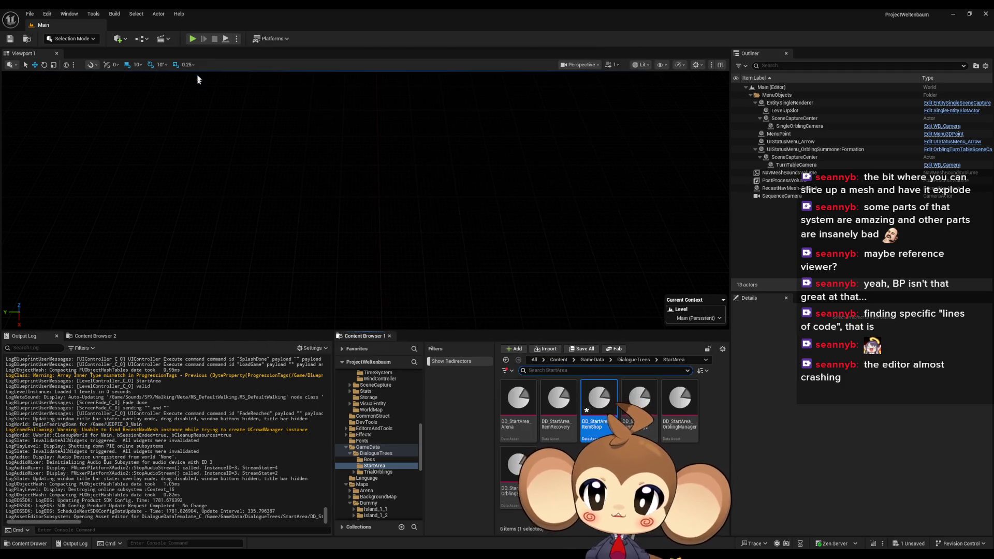
# Play the game and step through the Shop Keeper's introduction lines with Mira and Karon
pyautogui.click(192, 41)
pyautogui.click(353, 222)
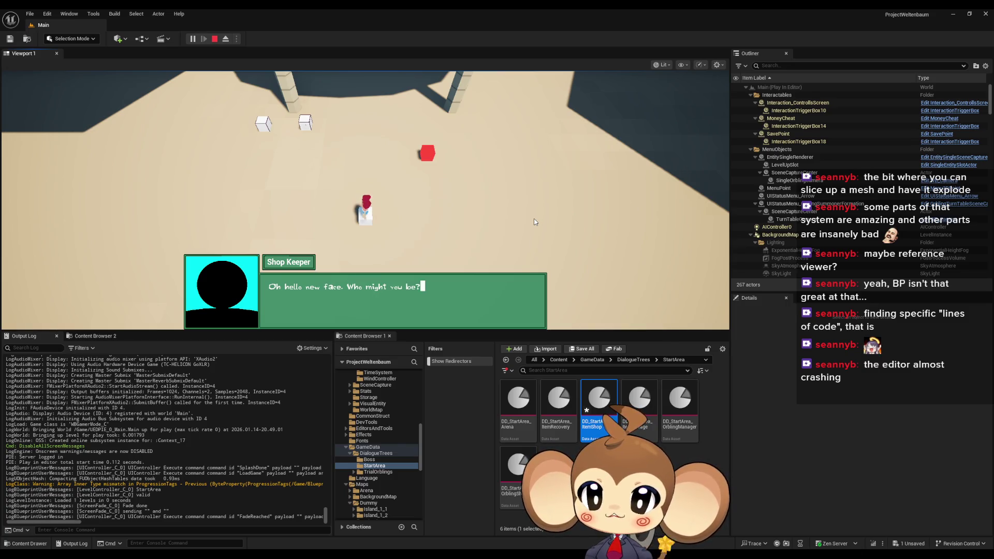
pyautogui.press('space')
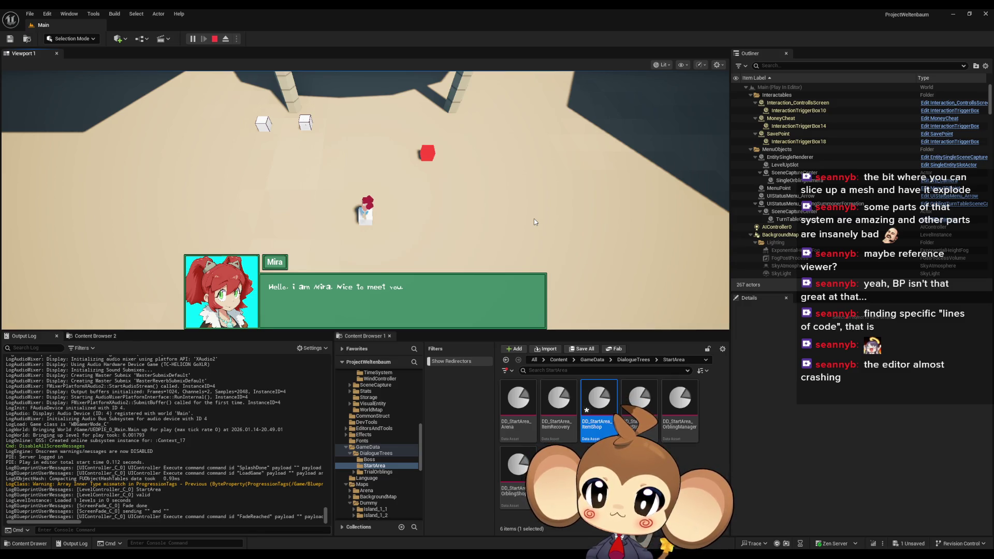
pyautogui.press('space')
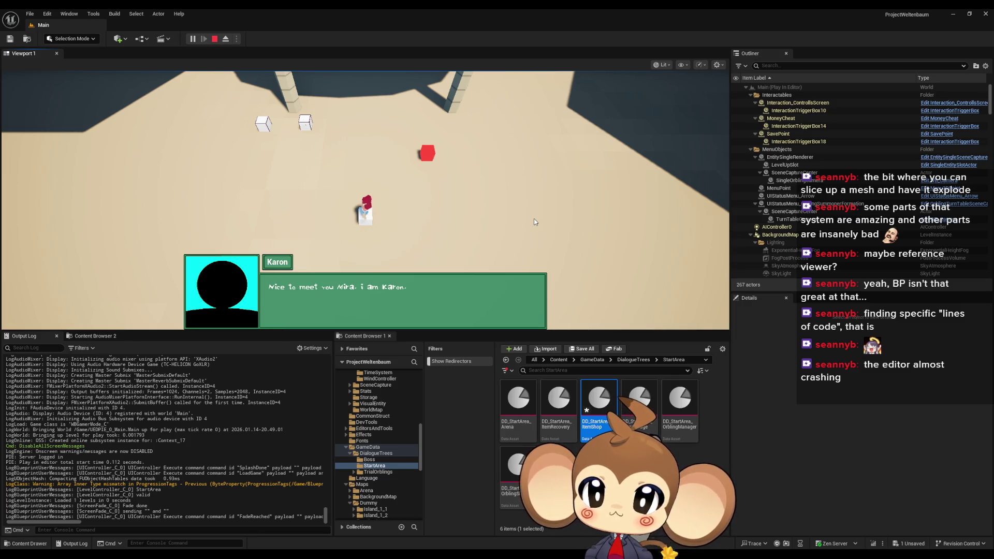
pyautogui.press('space')
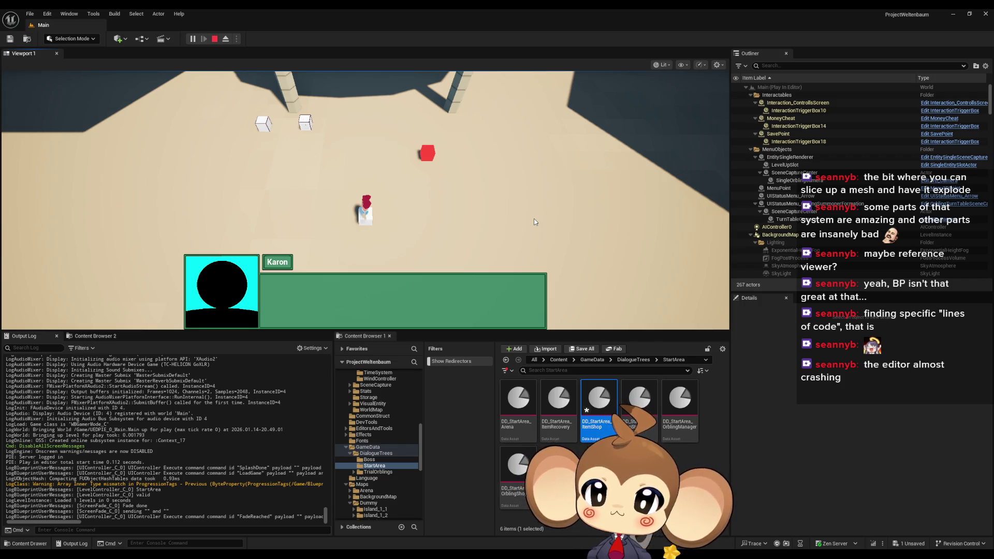